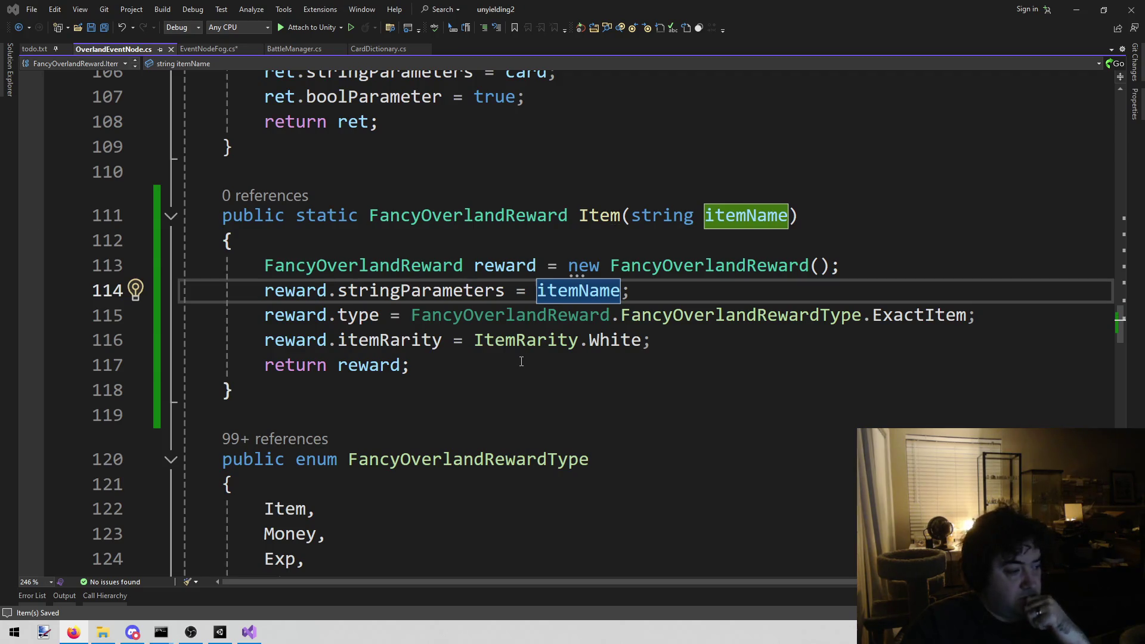
Review the Item method and its FancyOverlandReward usages in OverlandEventNode.cs
click(480, 358)
click(378, 391)
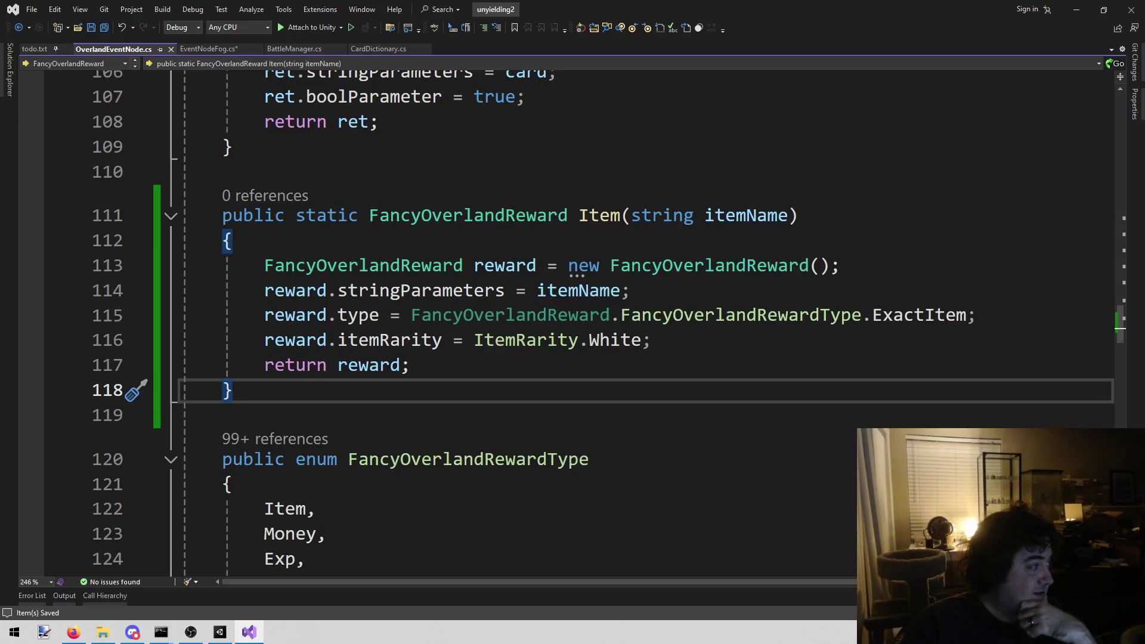
key(alt+Tab)
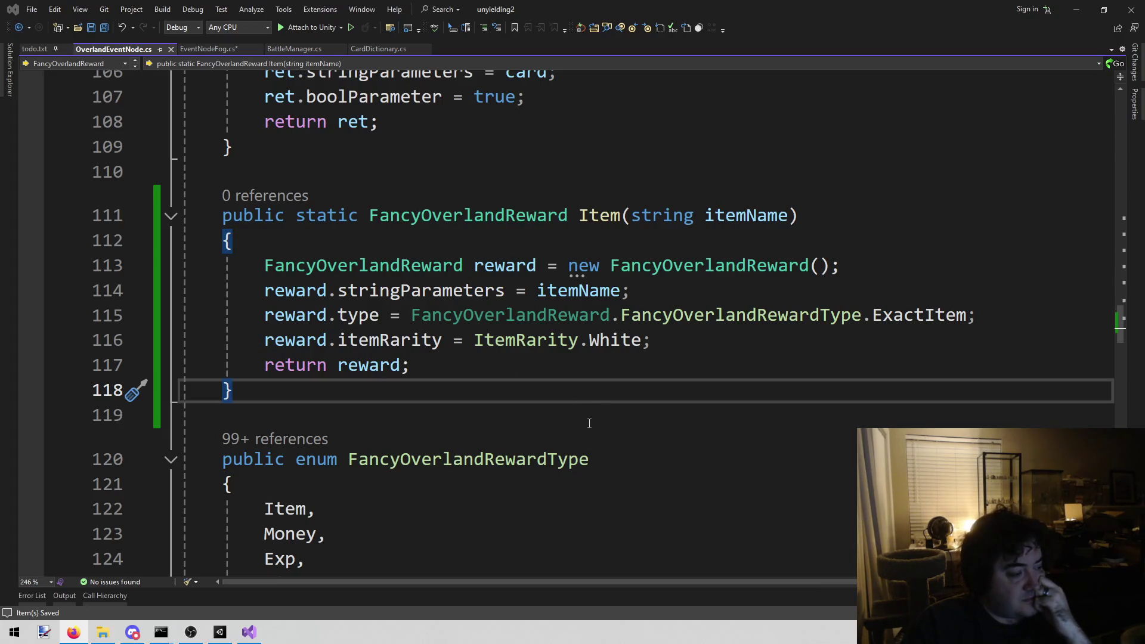
click(505, 373)
click(410, 391)
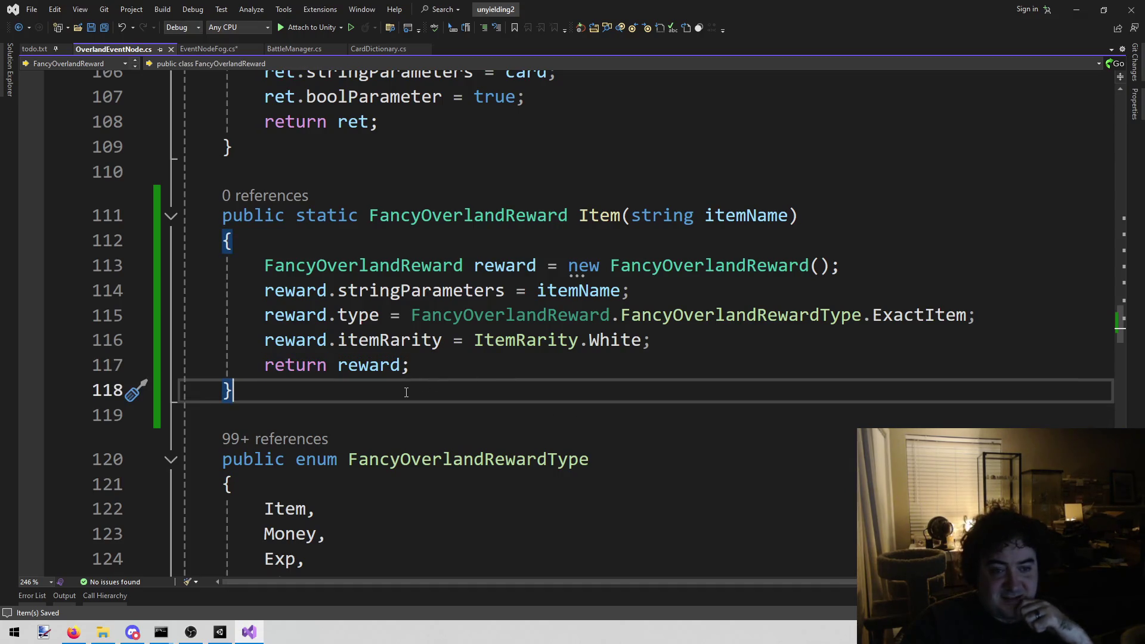
click(418, 218)
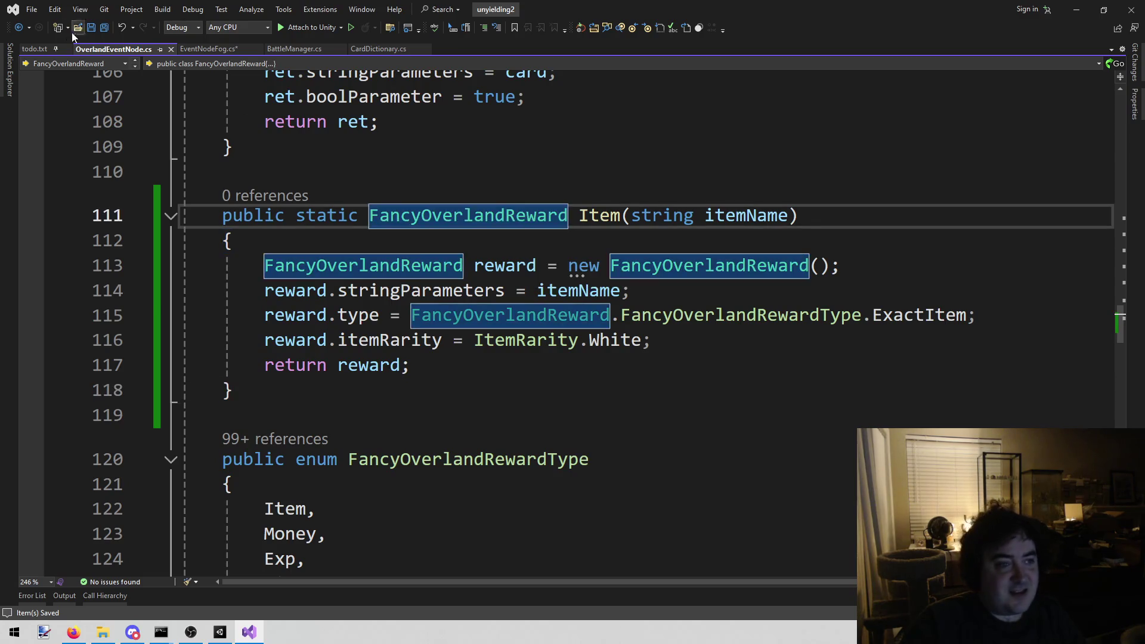
Start replacing the Money(10) reward on line 246 of EventNodeFog.cs with an Item call
click(202, 46)
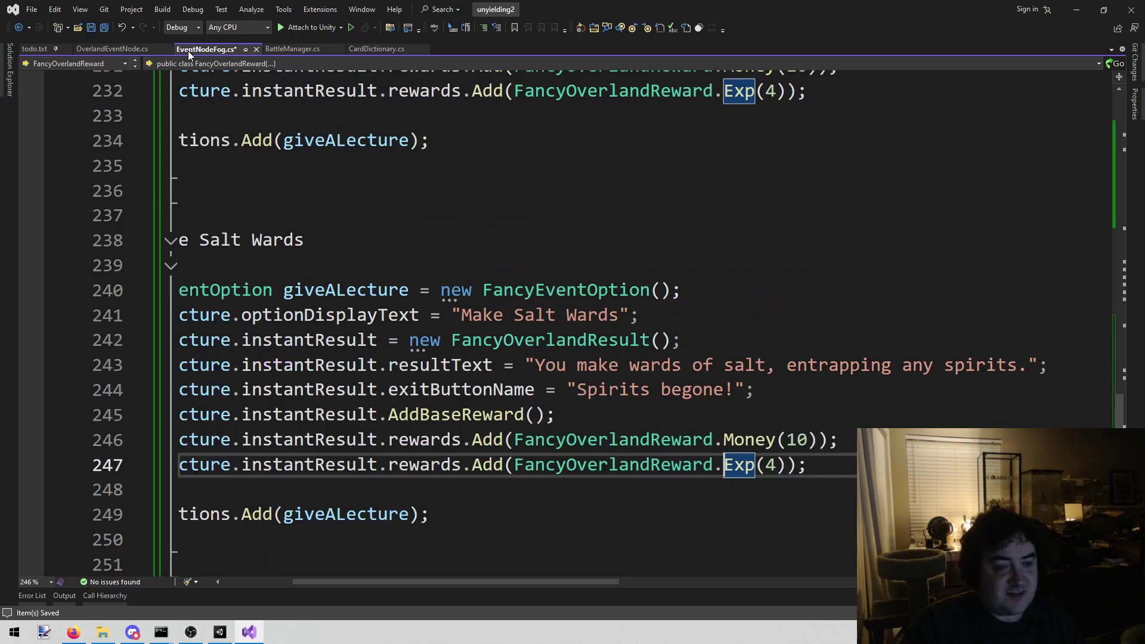
drag(444, 582, 375, 581)
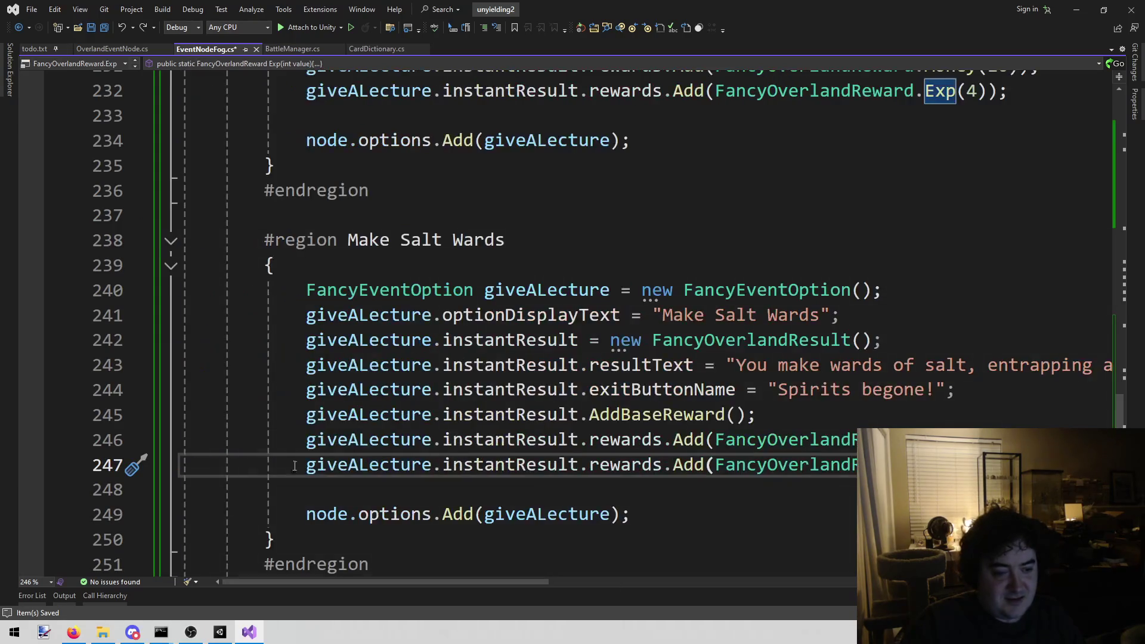
scroll(591, 415, up, 2)
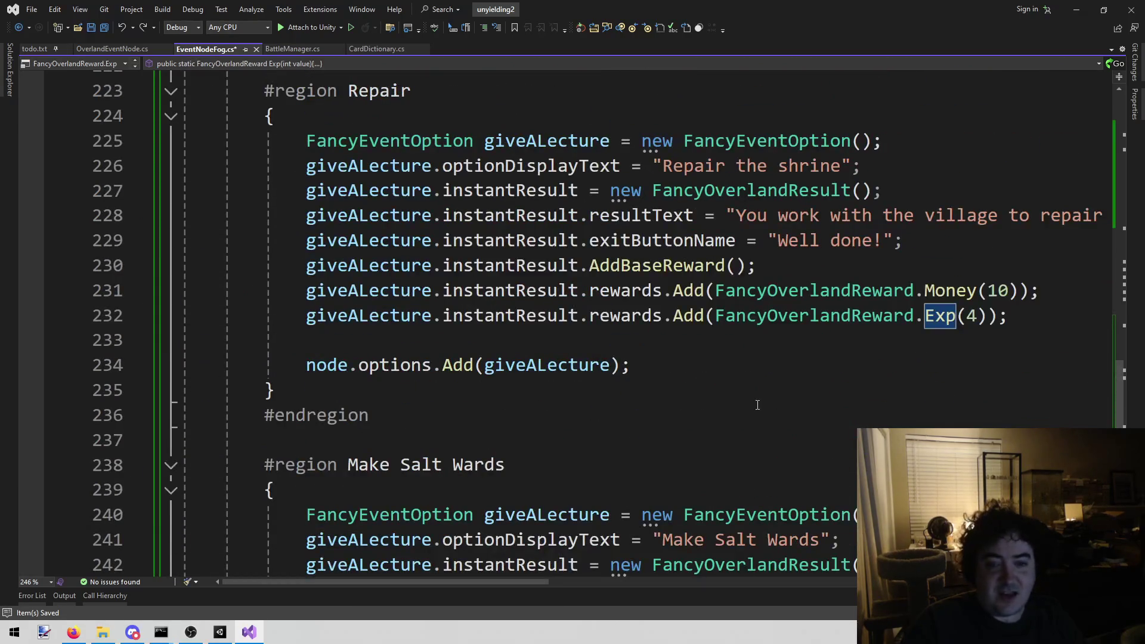
scroll(758, 405, up, 2)
scroll(746, 421, down, 5)
click(819, 439)
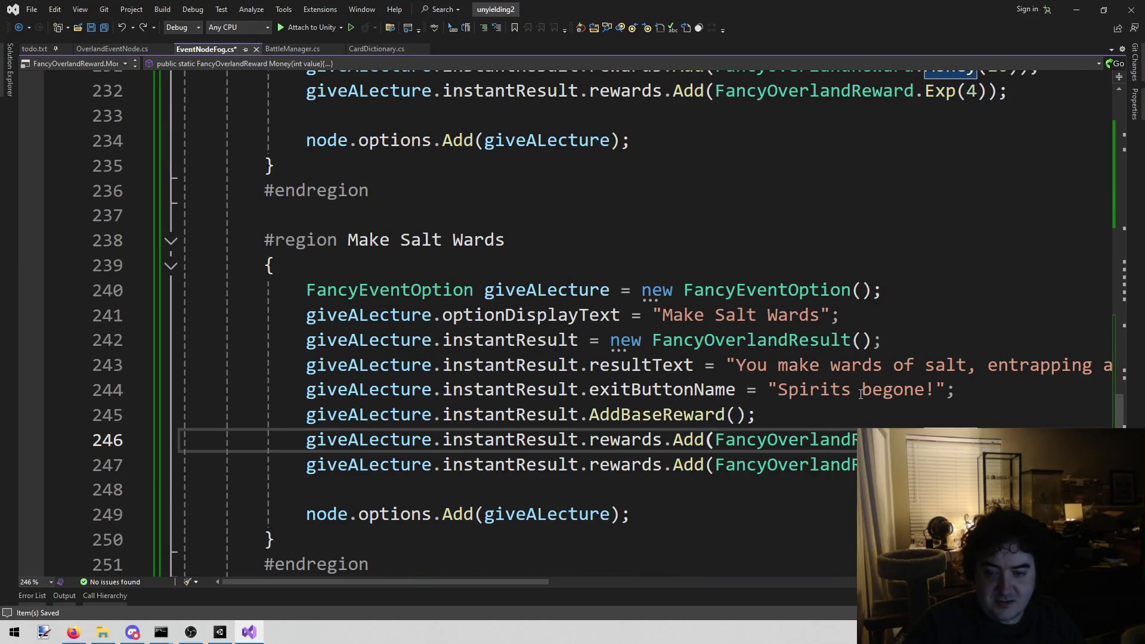
text(Item)
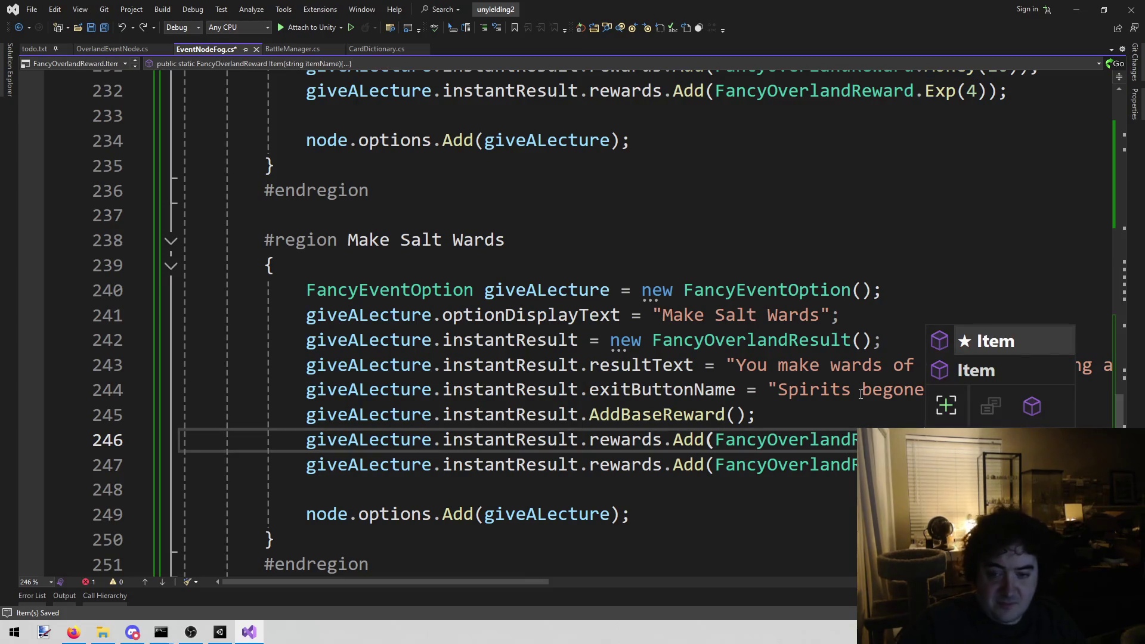
key(Escape)
Make line 246 reward the 'Breath of Lightning' item copied from todo.txt, and save
click(123, 48)
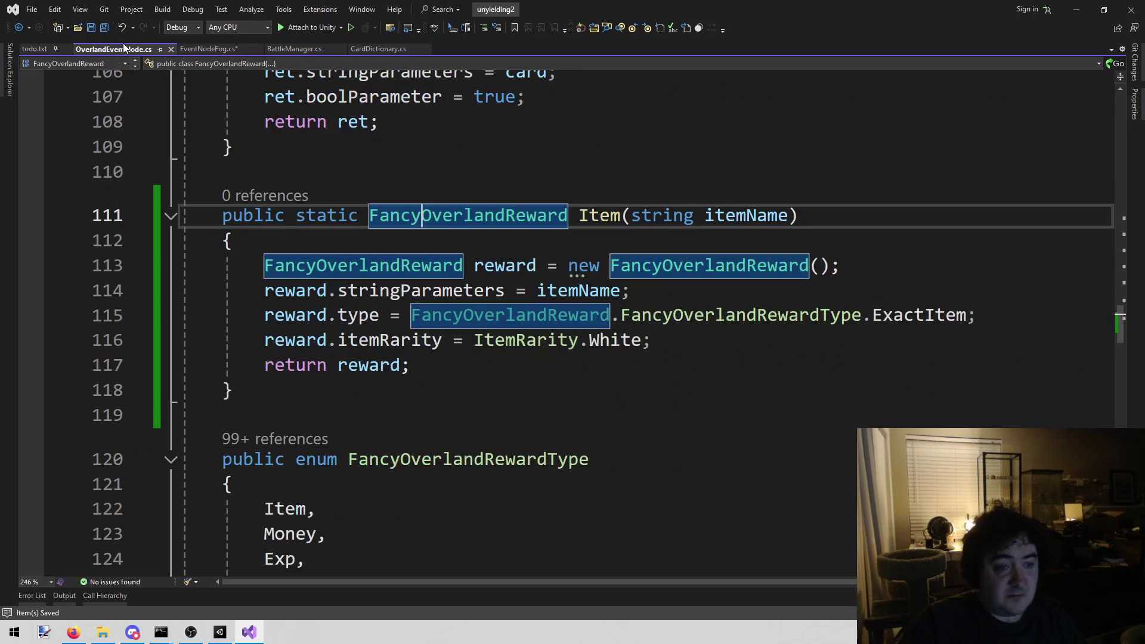
click(28, 50)
click(468, 292)
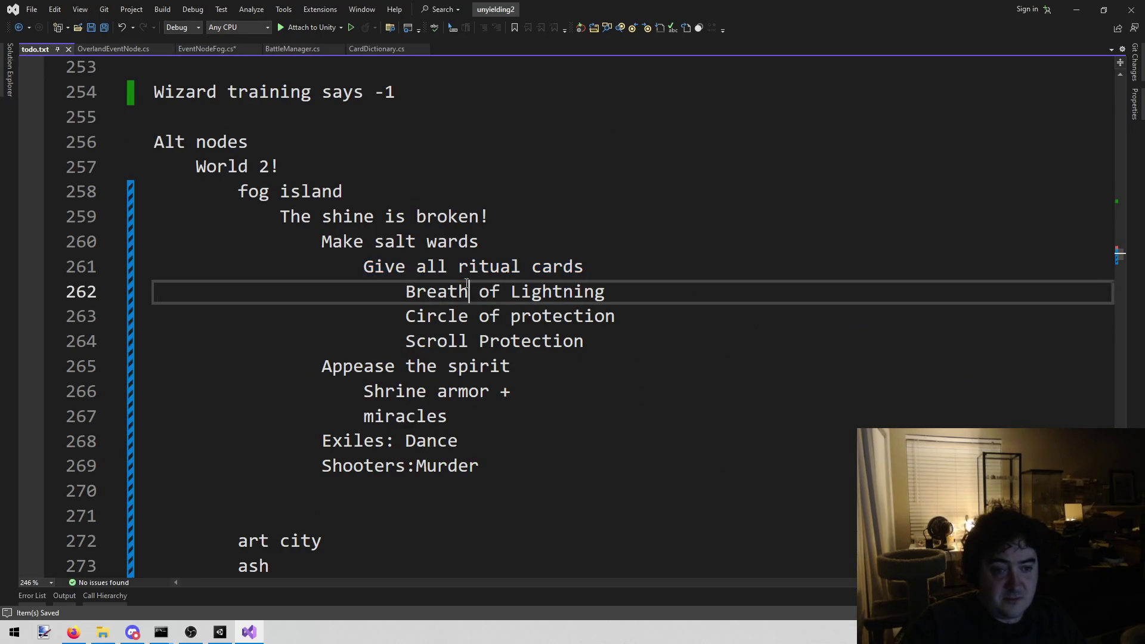
mouse_move(405, 292)
mouse_down()
mouse_move(571, 305)
mouse_move(605, 294)
mouse_up()
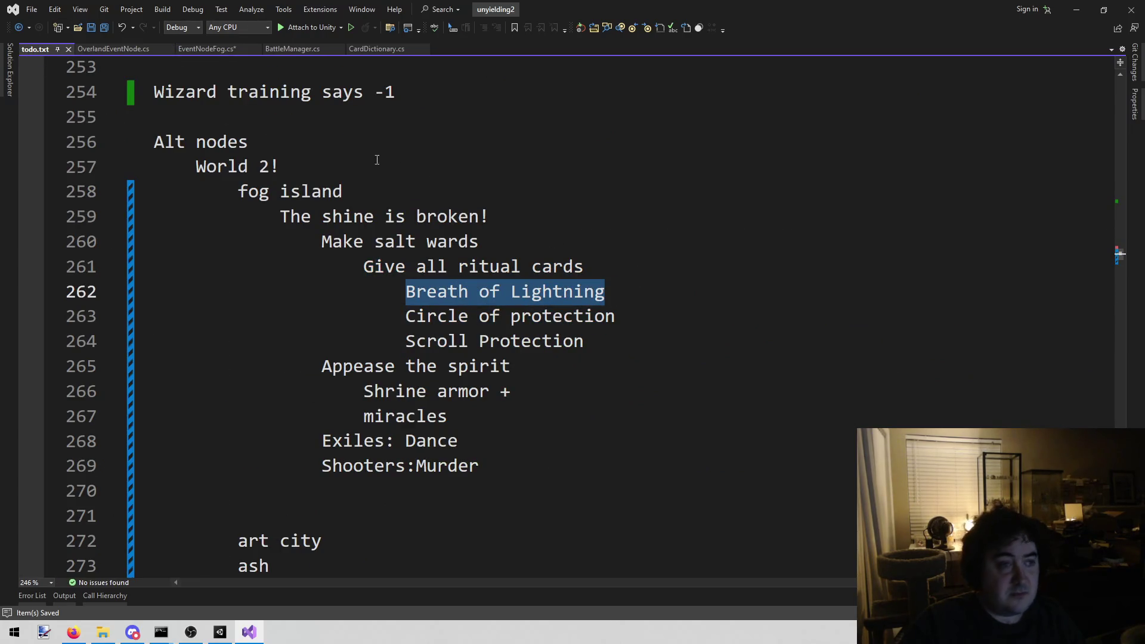
click(209, 49)
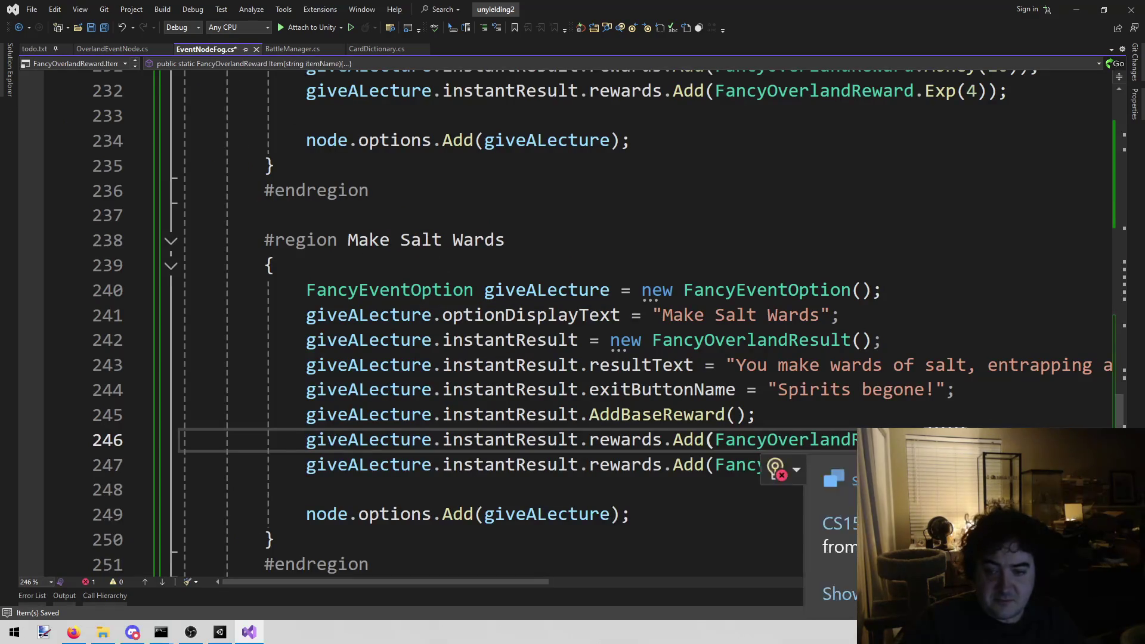
key(ctrl+v)
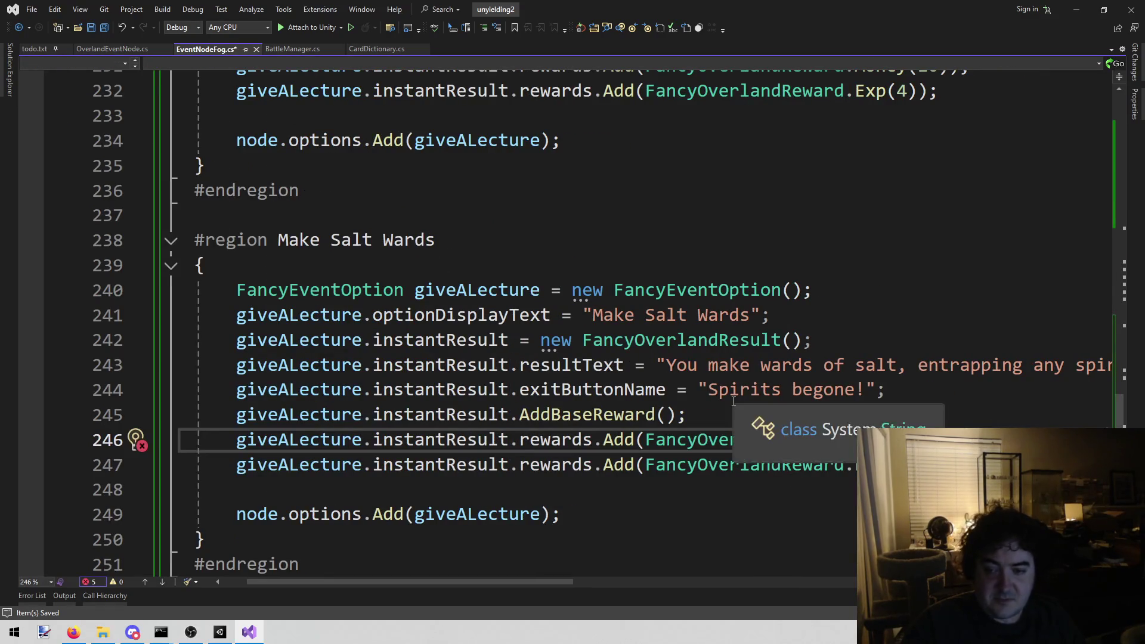
text();)
key(ctrl+s)
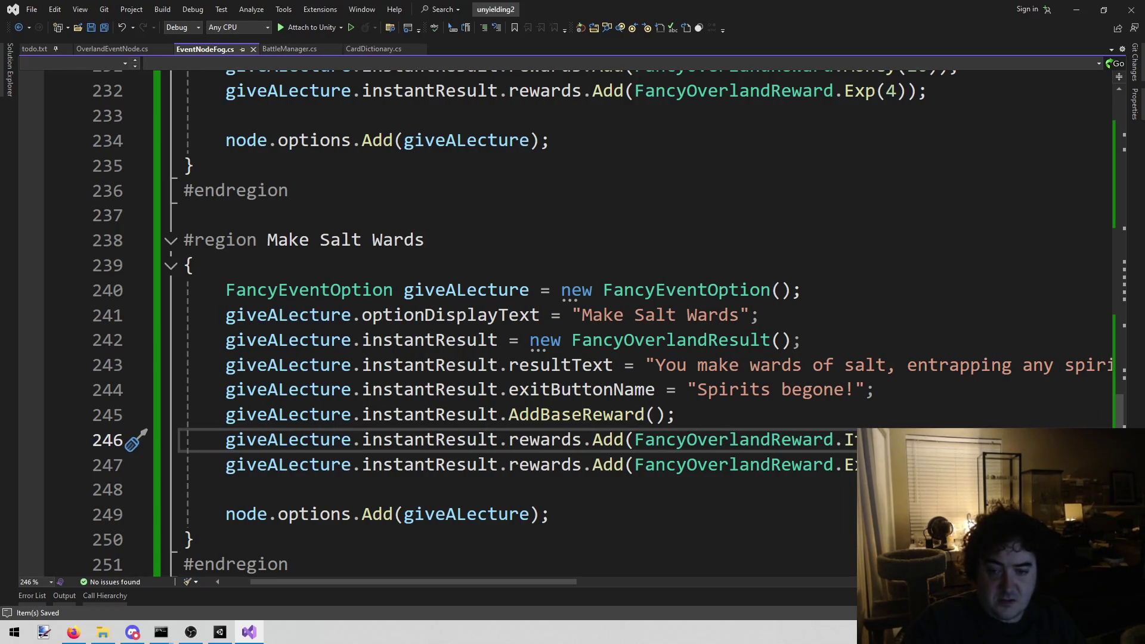
Turn line 247's Exp reward into an Item call, copying 'Circle of protection' from todo.txt
double_click(851, 465)
text(I)
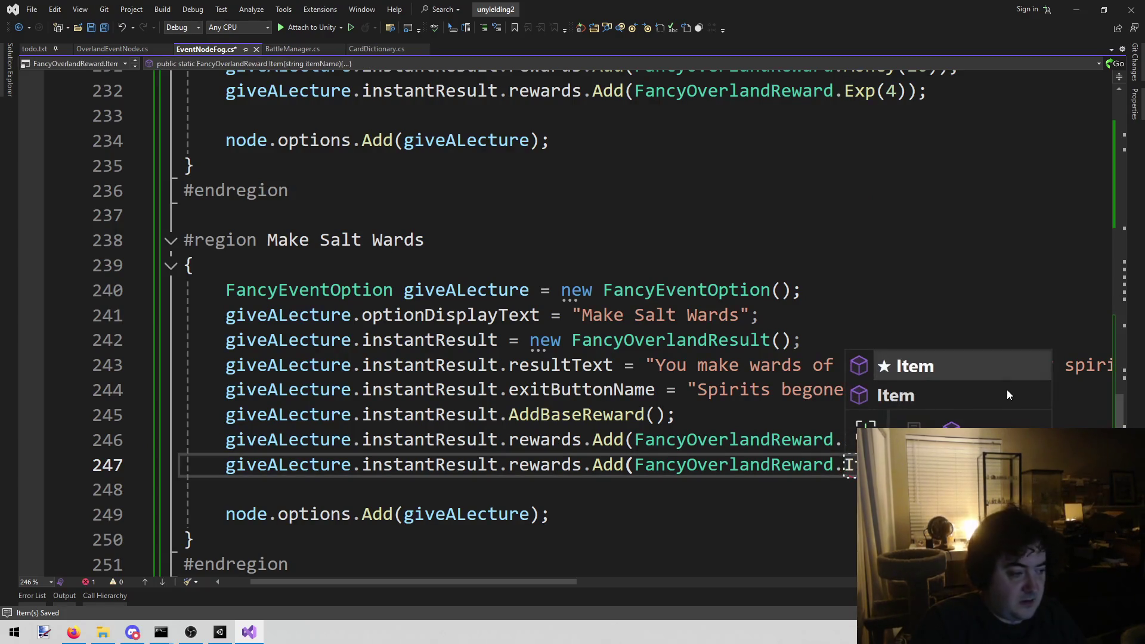
key(Escape)
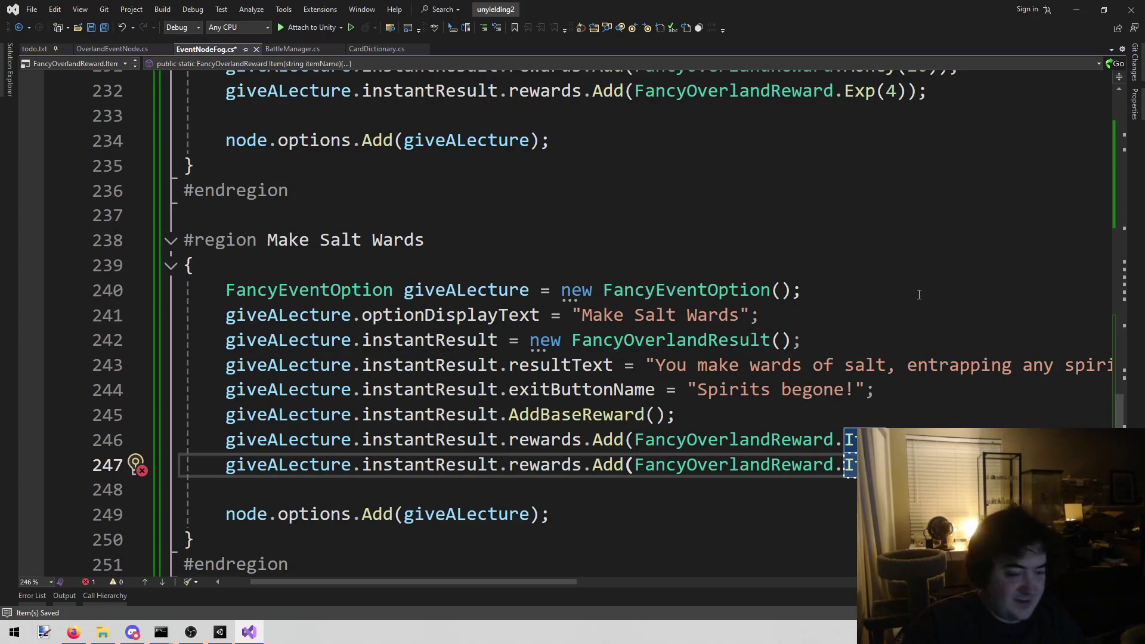
key(Up)
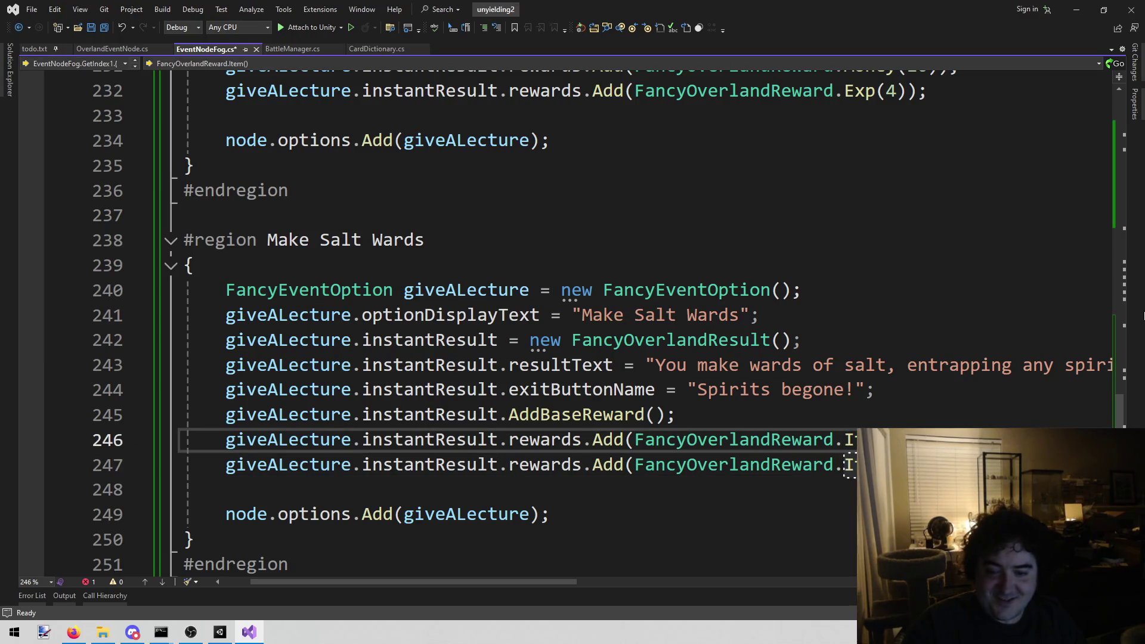
key(Down)
key(End)
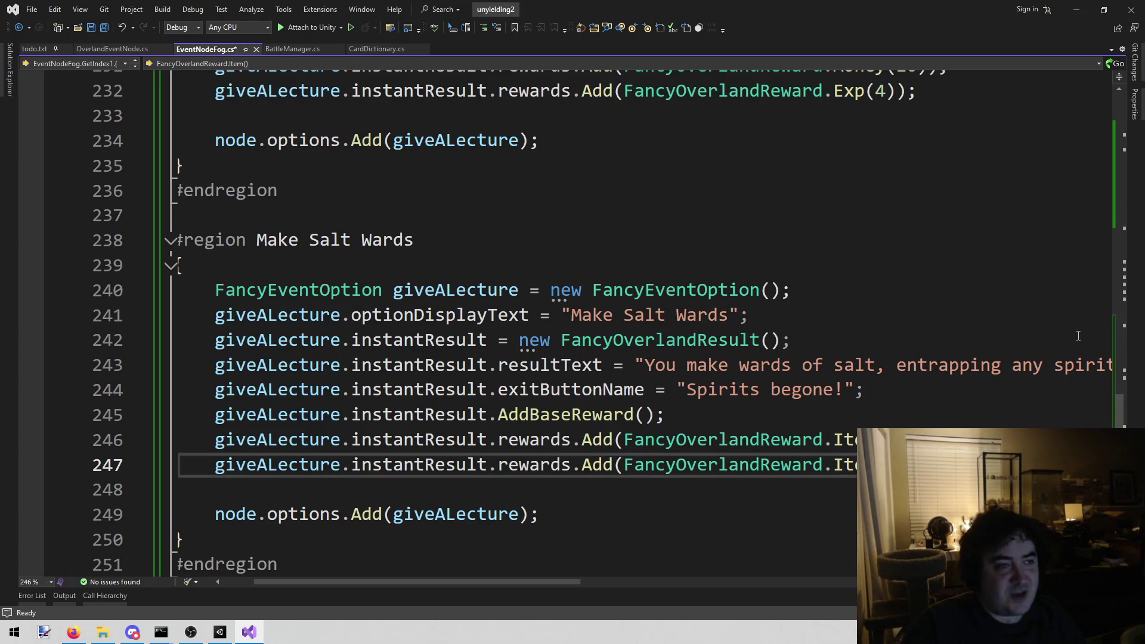
click(35, 48)
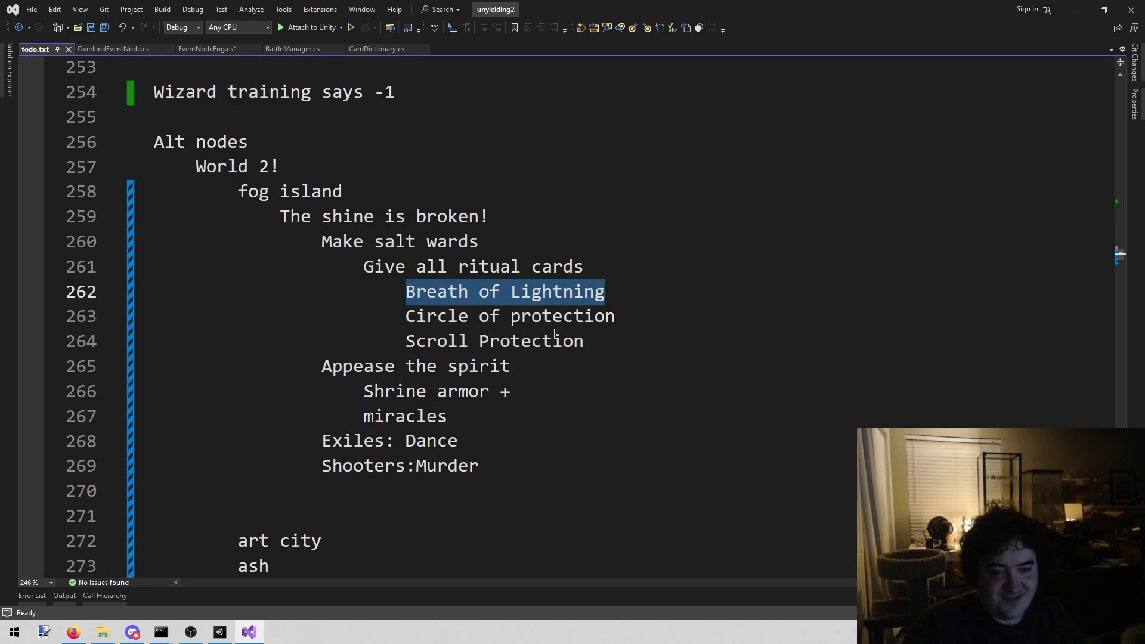
drag(406, 316, 615, 322)
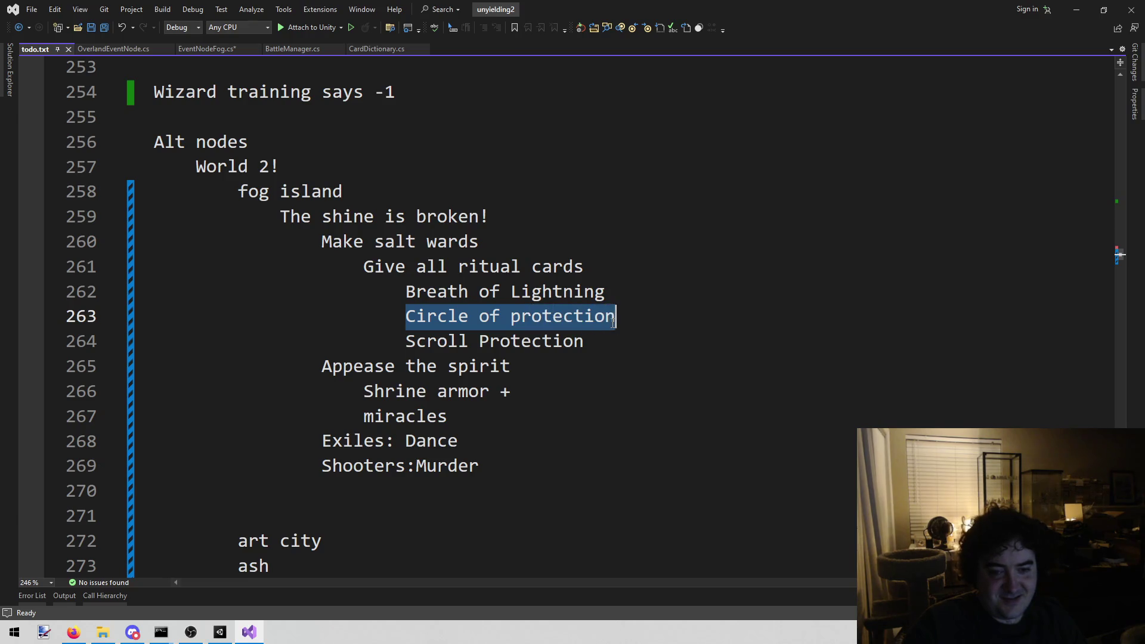
click(219, 51)
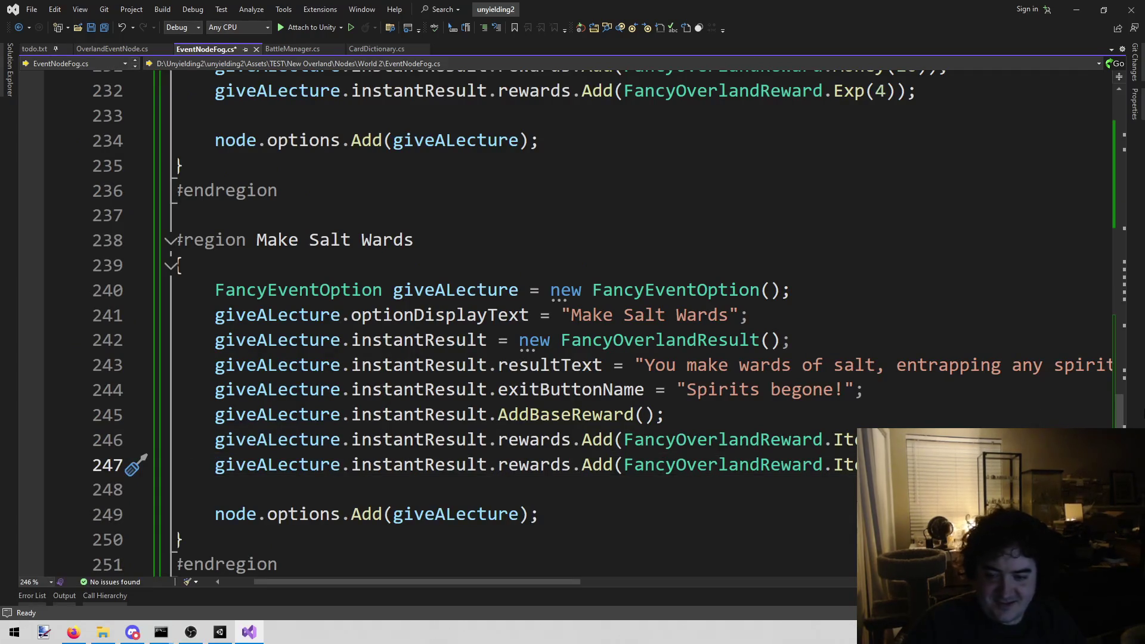
click(136, 466)
scroll(136, 466, right, 1)
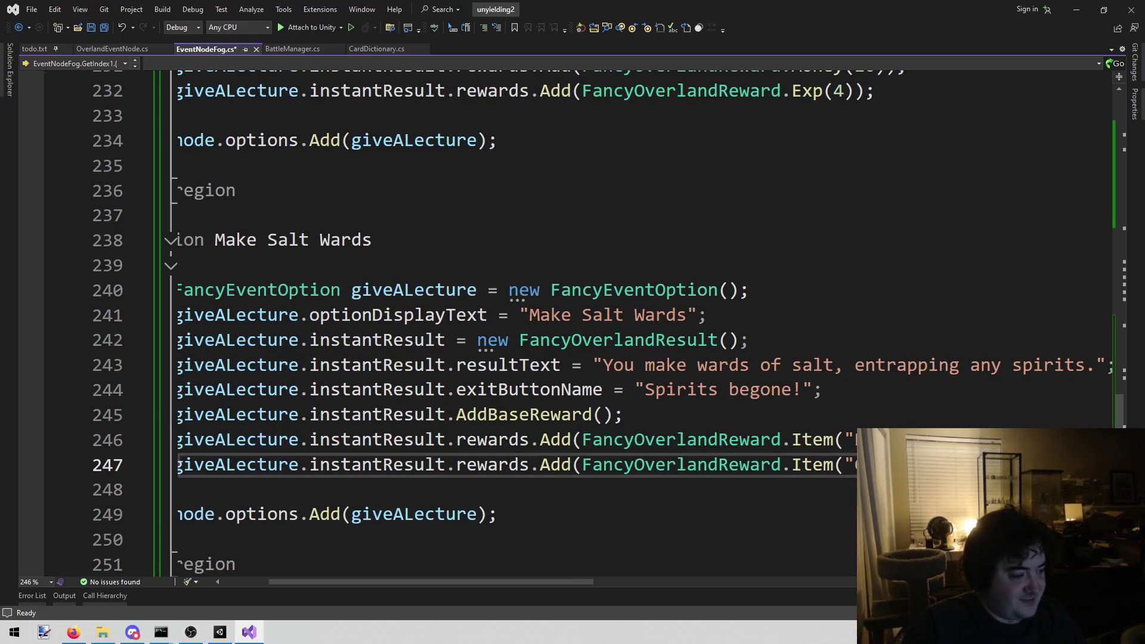
key(alt+Tab)
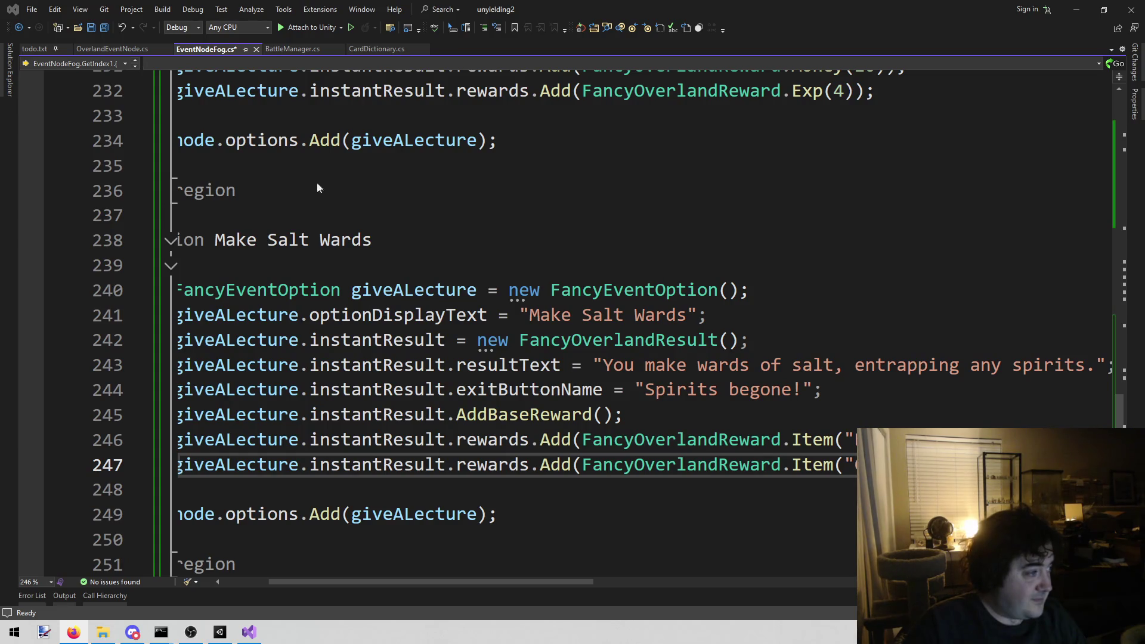
key(alt+Tab)
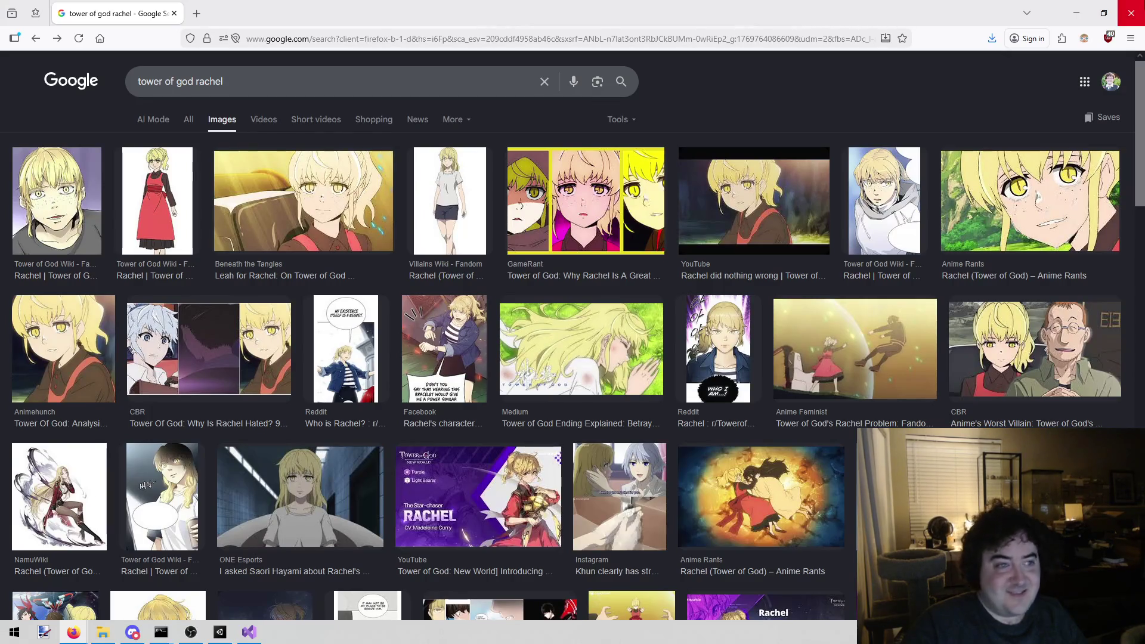
Close Firefox after viewing the tower of god rachel image results
click(1133, 11)
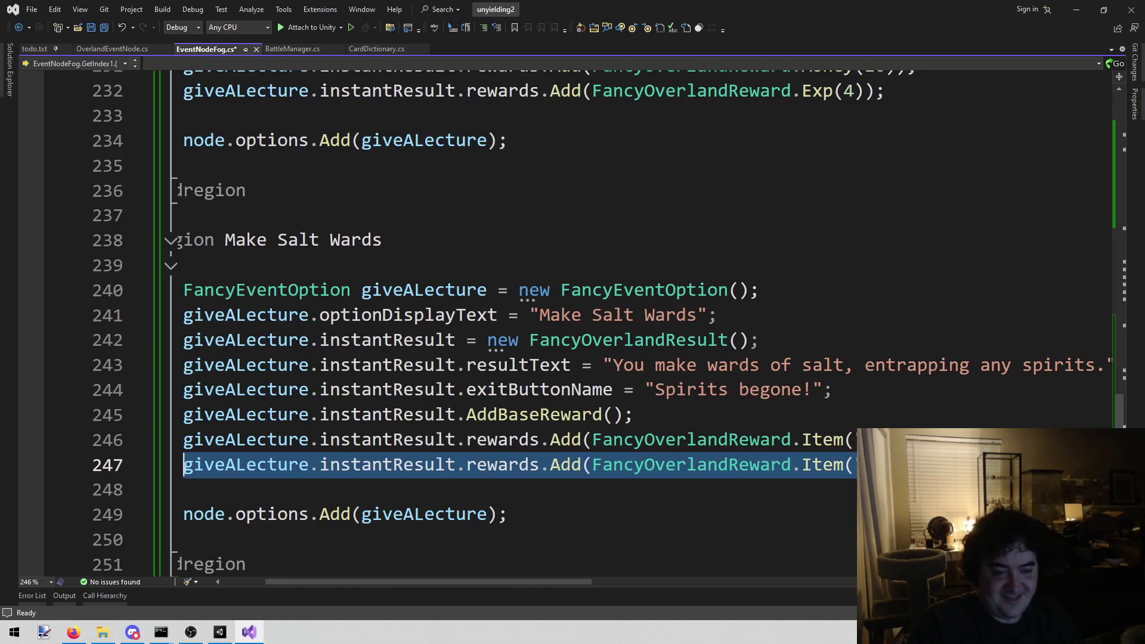
Duplicate line 247 as a third Item reward for 'Scroll Protection' and save EventNodeFog.cs
key(ctrl+d)
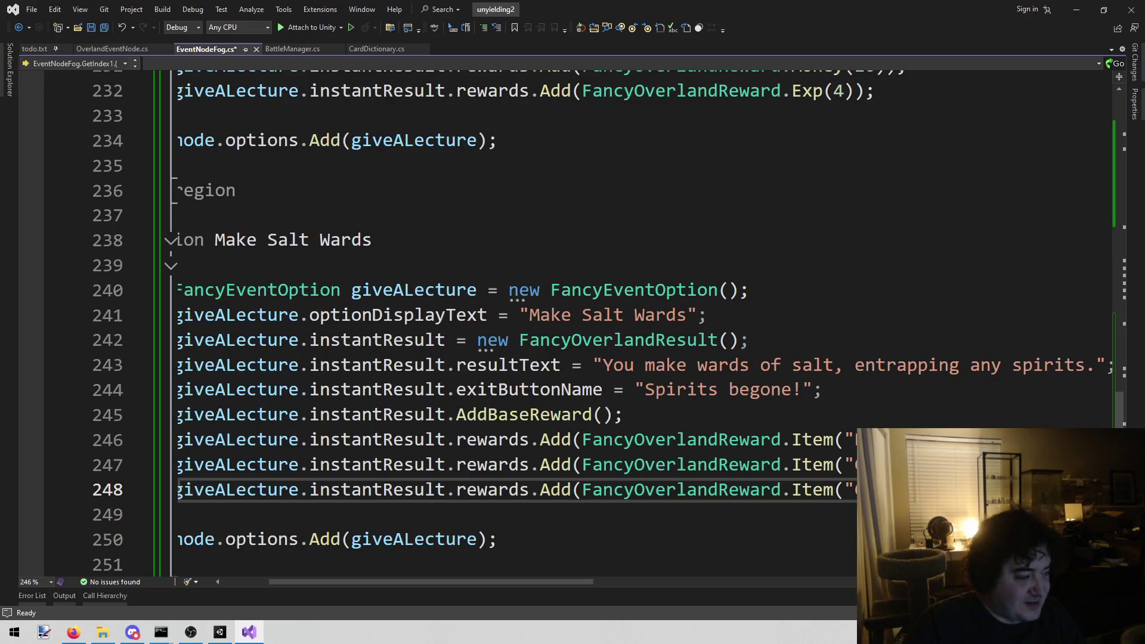
mouse_move(421, 296)
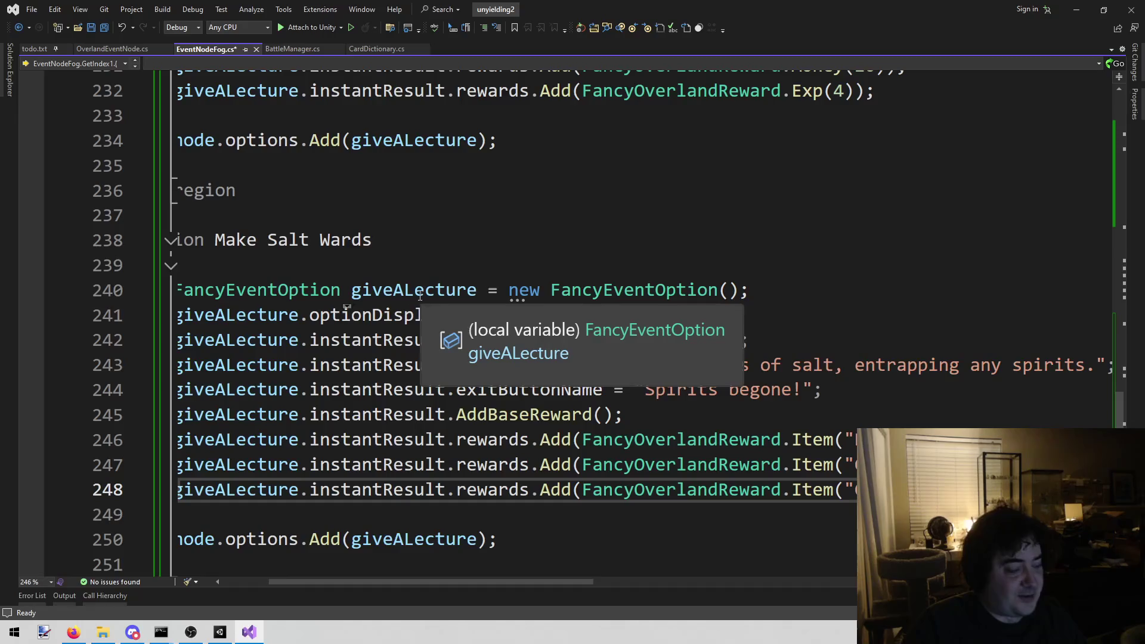
mouse_move(334, 416)
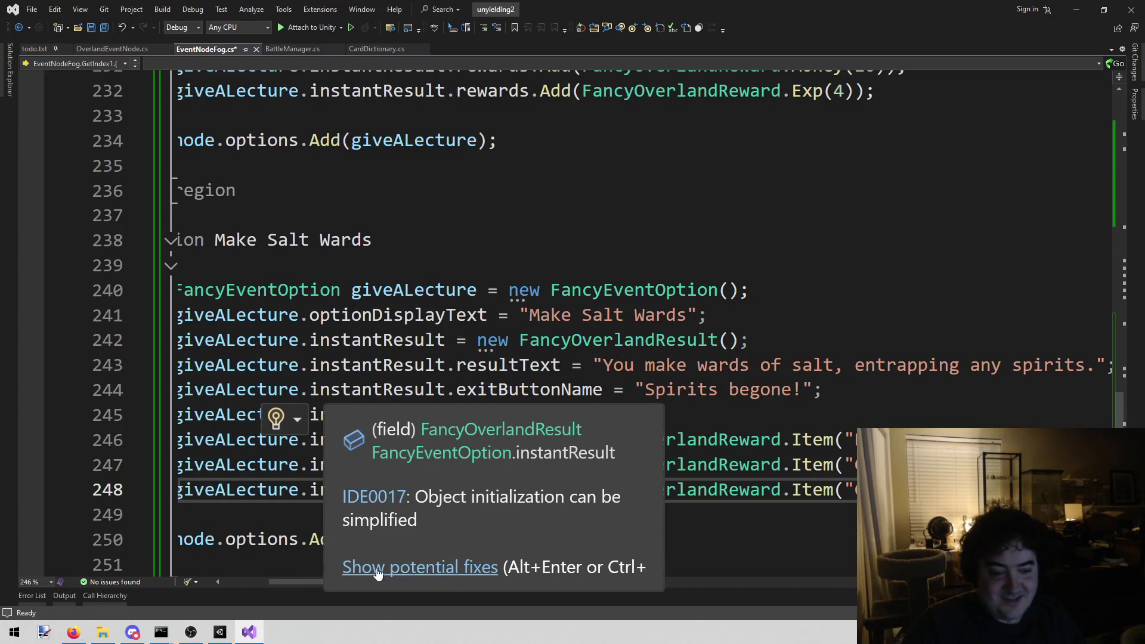
mouse_move(290, 581)
mouse_down()
mouse_move(248, 585)
mouse_move(278, 582)
mouse_up()
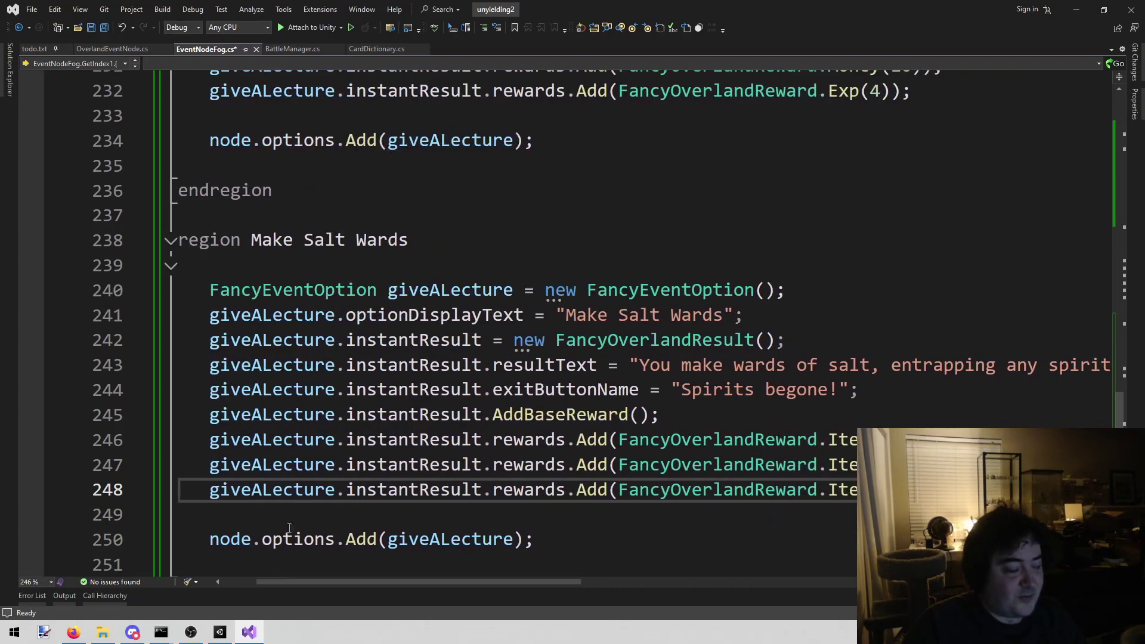
click(33, 48)
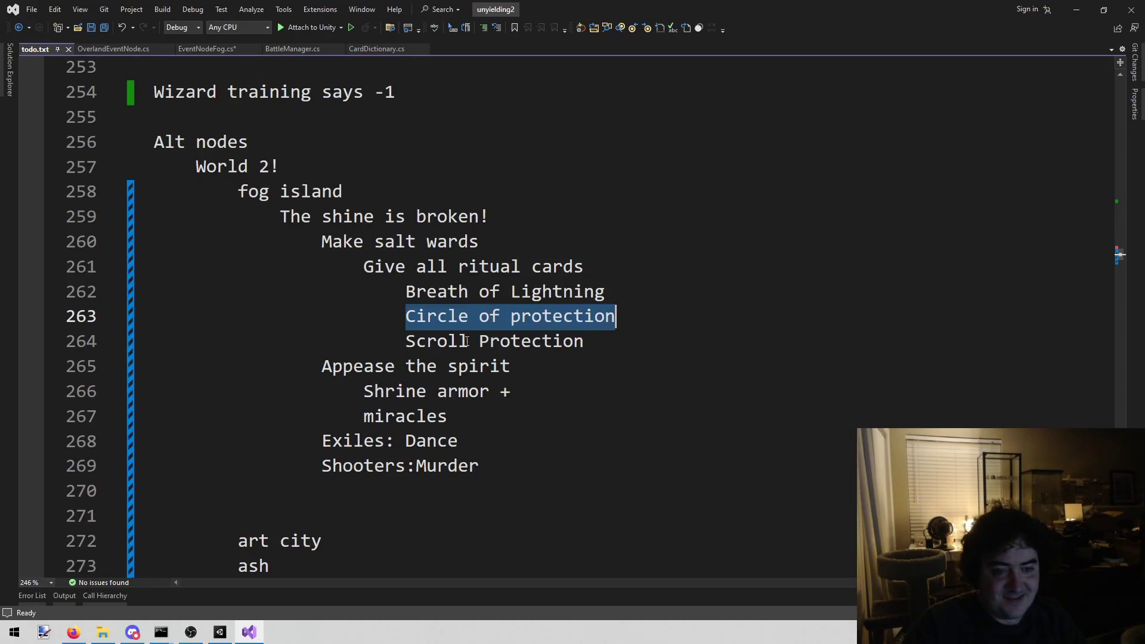
drag(591, 341, 405, 341)
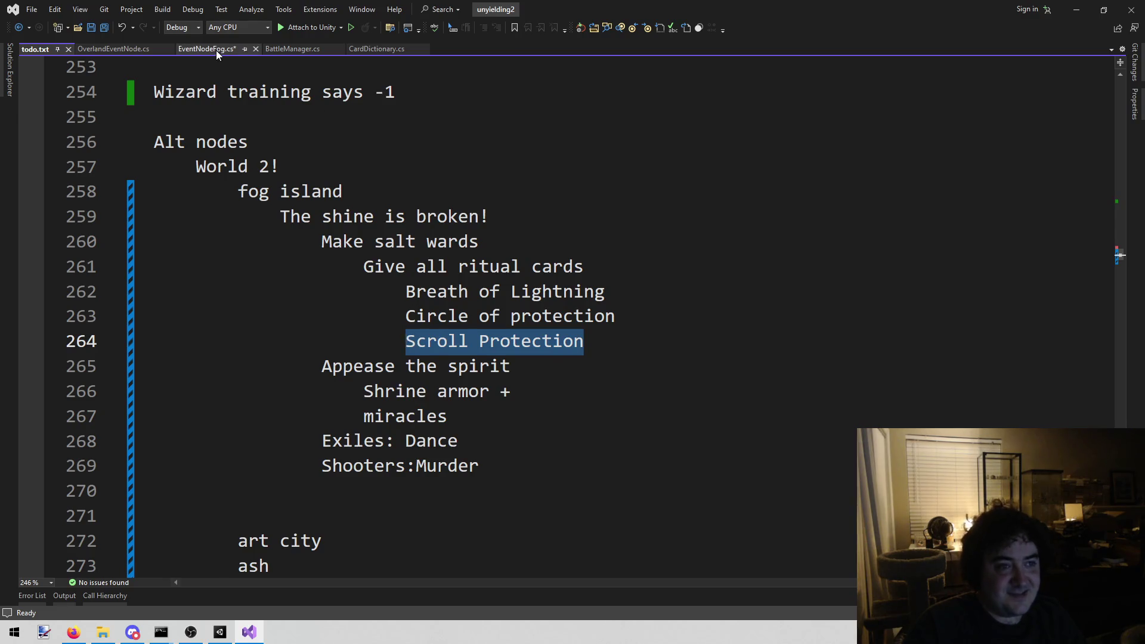
click(218, 49)
key(ctrl+v)
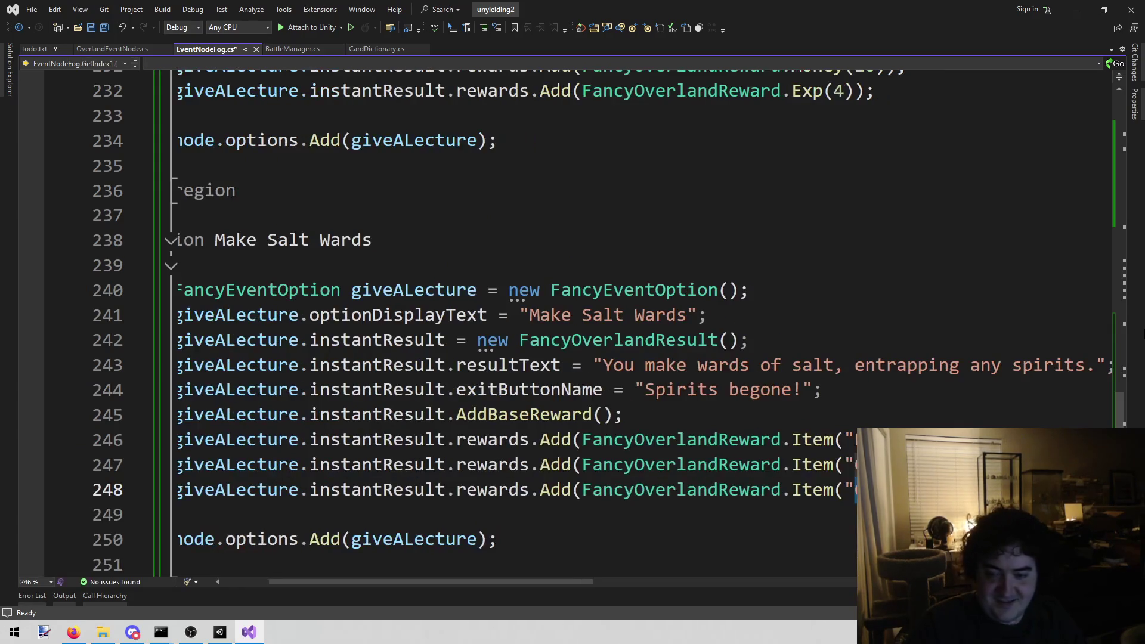
key(ctrl+s)
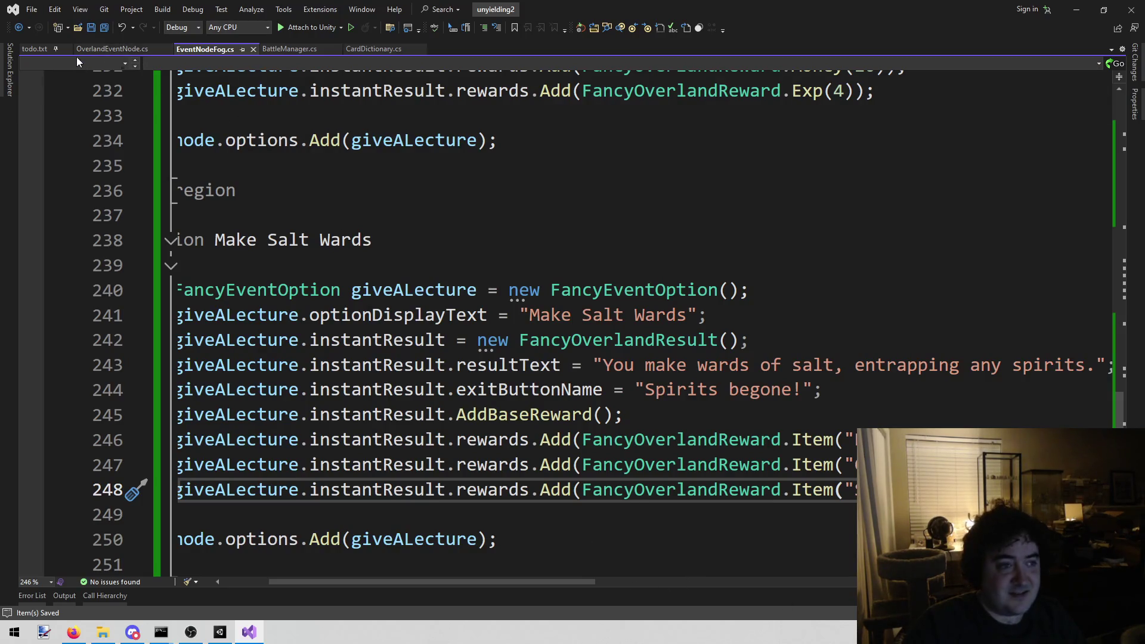
click(97, 53)
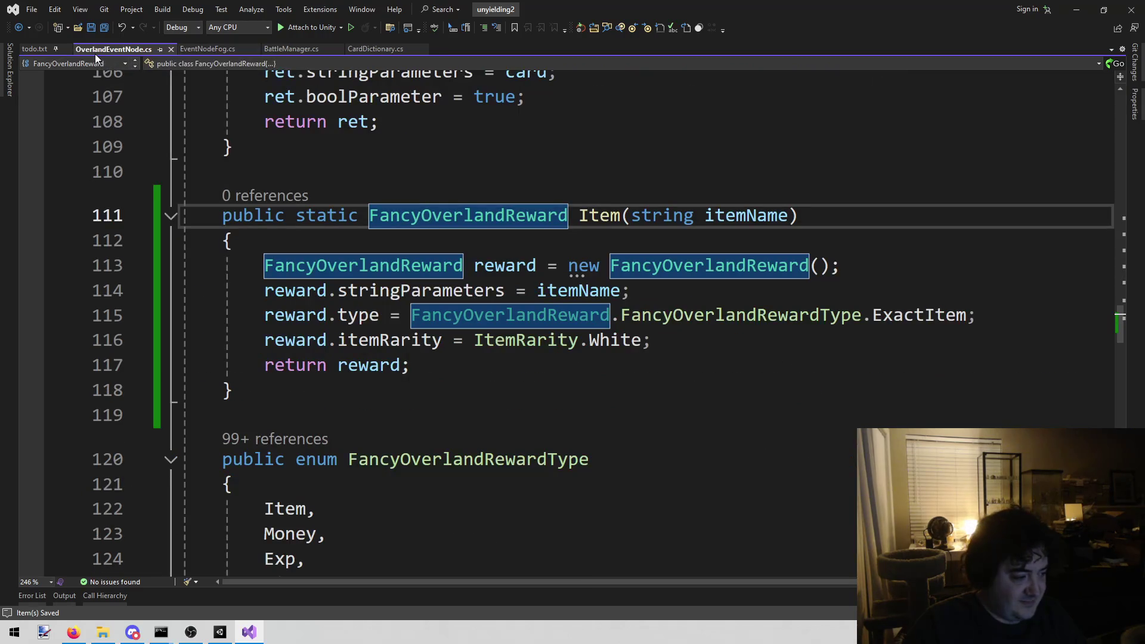
Check the end of the Item reward method in OverlandEventNode.cs, then go to Unity
click(468, 421)
click(447, 386)
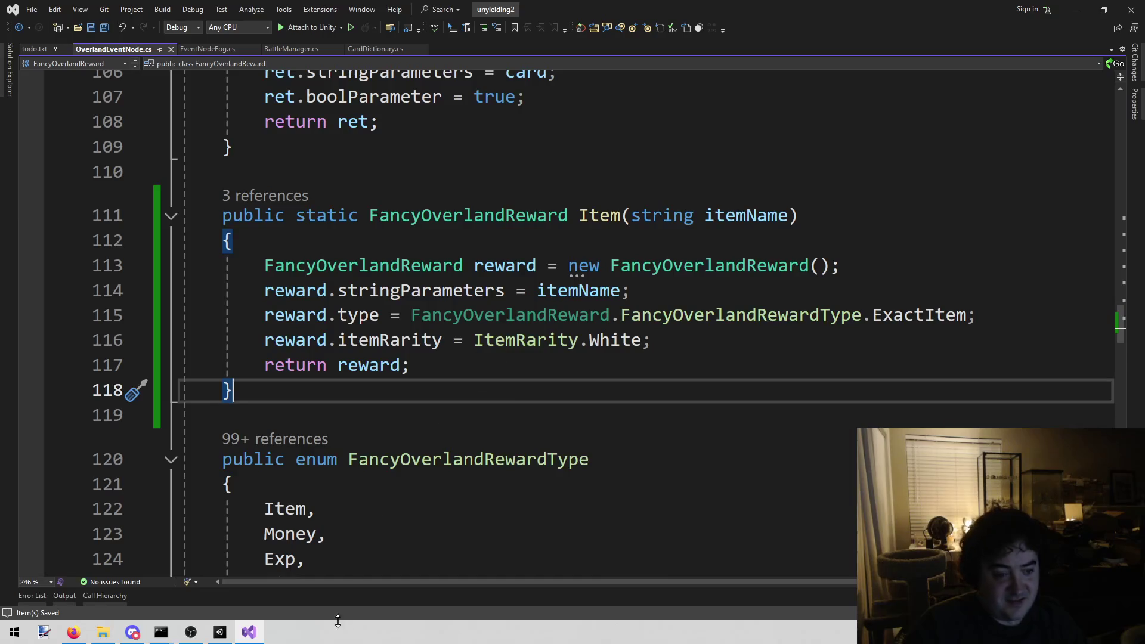
click(219, 631)
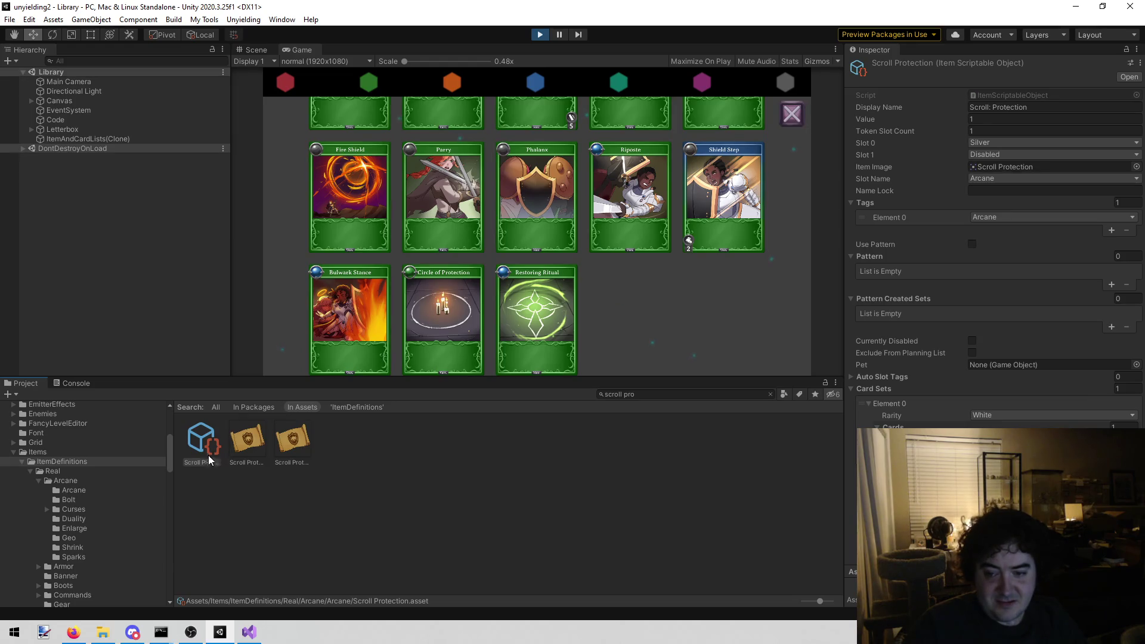
Browse to Items > Miracles > Healing > T2 and inspect the Symbol Restoration item
scroll(76, 518, up, 3)
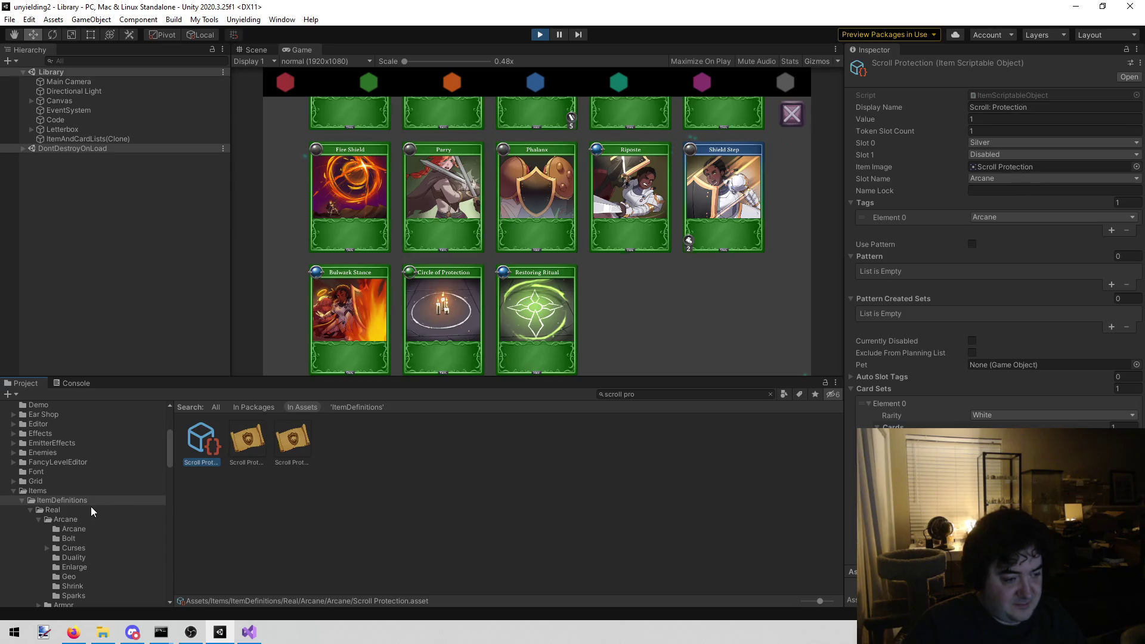
scroll(109, 516, down, 5)
scroll(109, 521, down, 3)
click(107, 556)
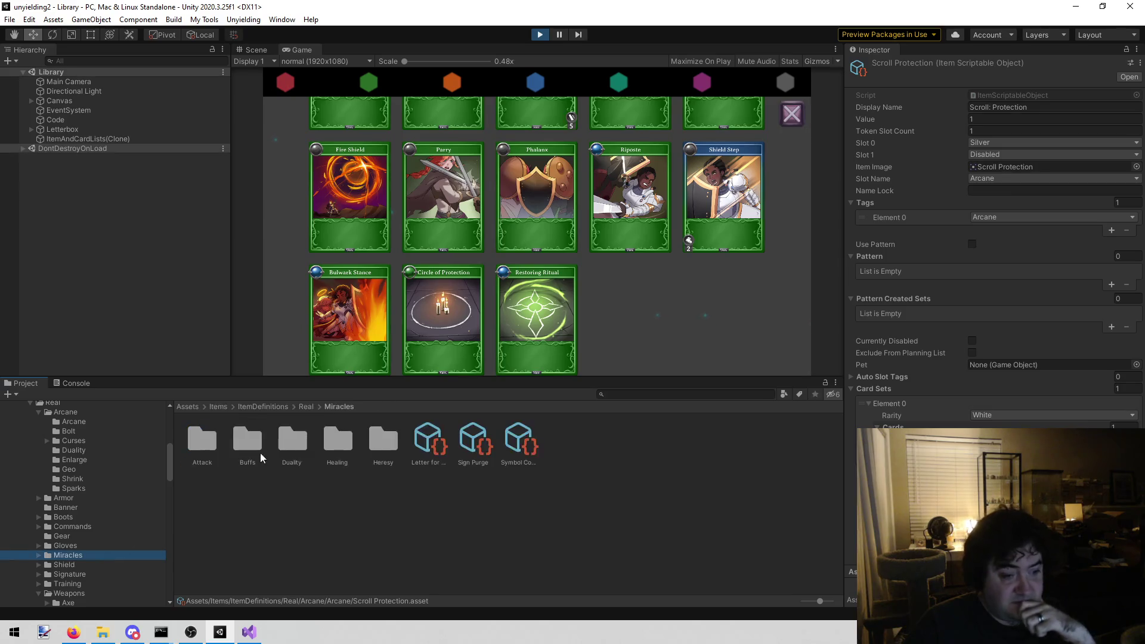
double_click(311, 453)
scroll(105, 574, down, 3)
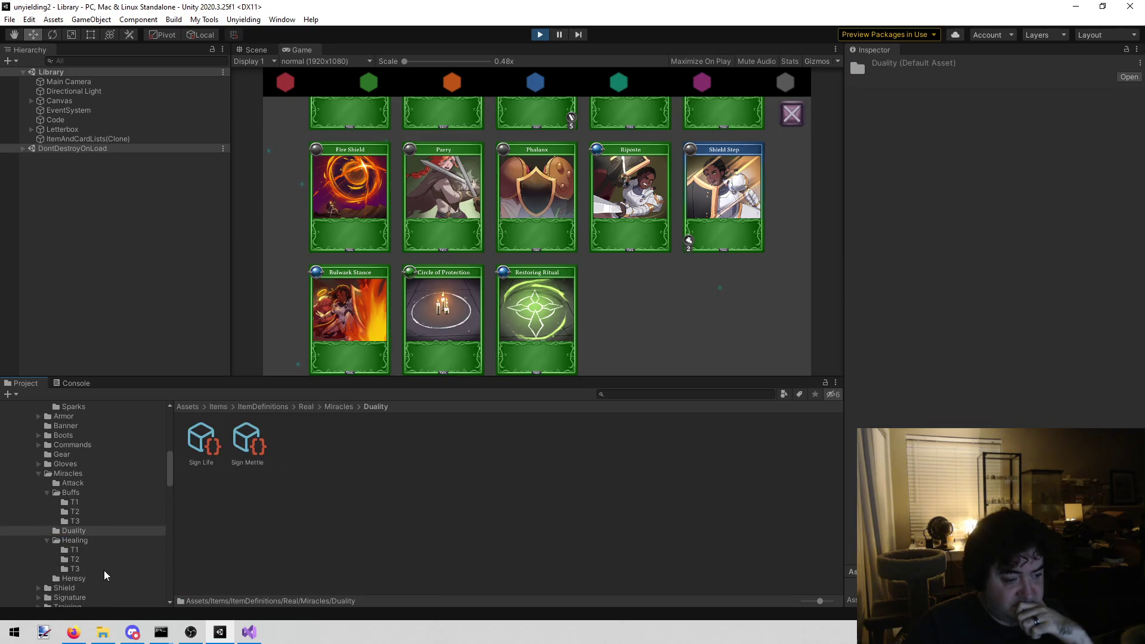
click(102, 543)
double_click(250, 454)
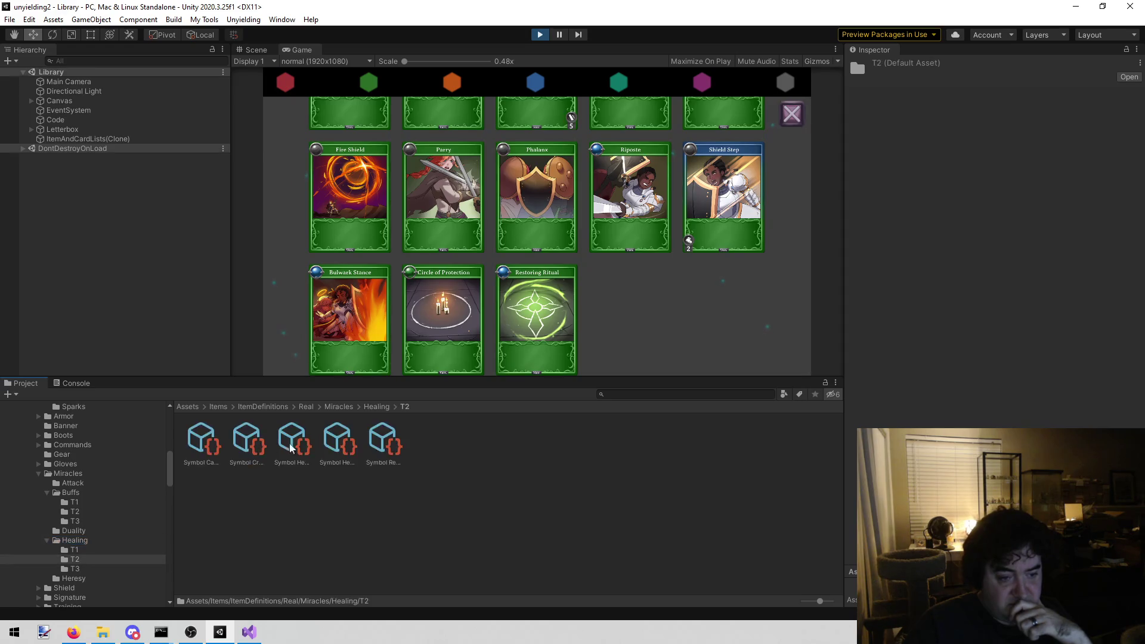
click(389, 441)
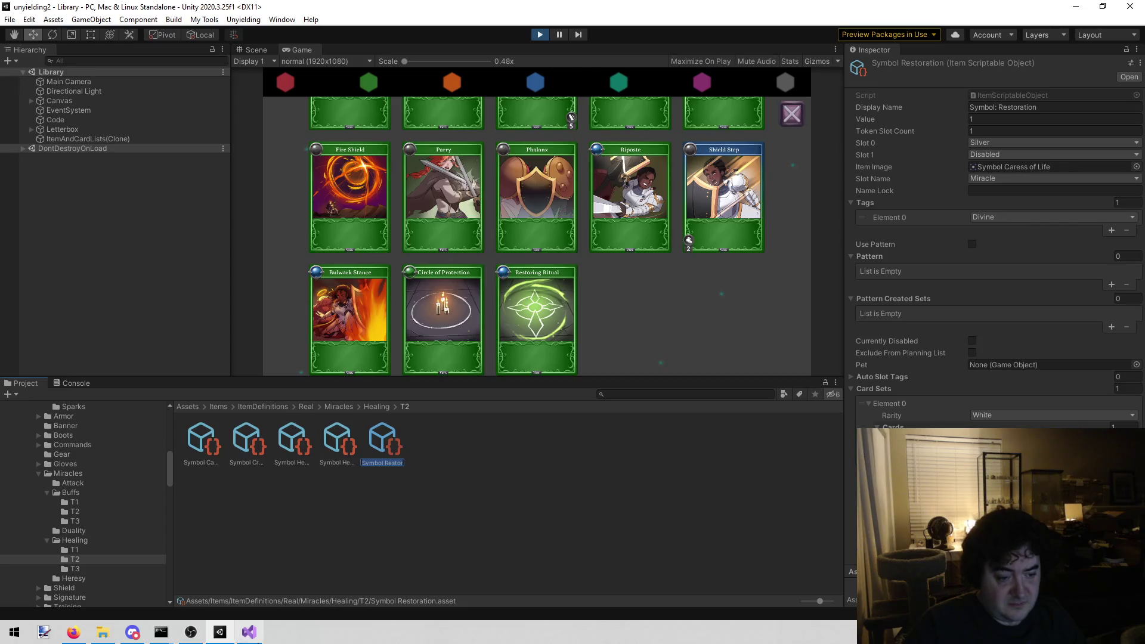
click(249, 631)
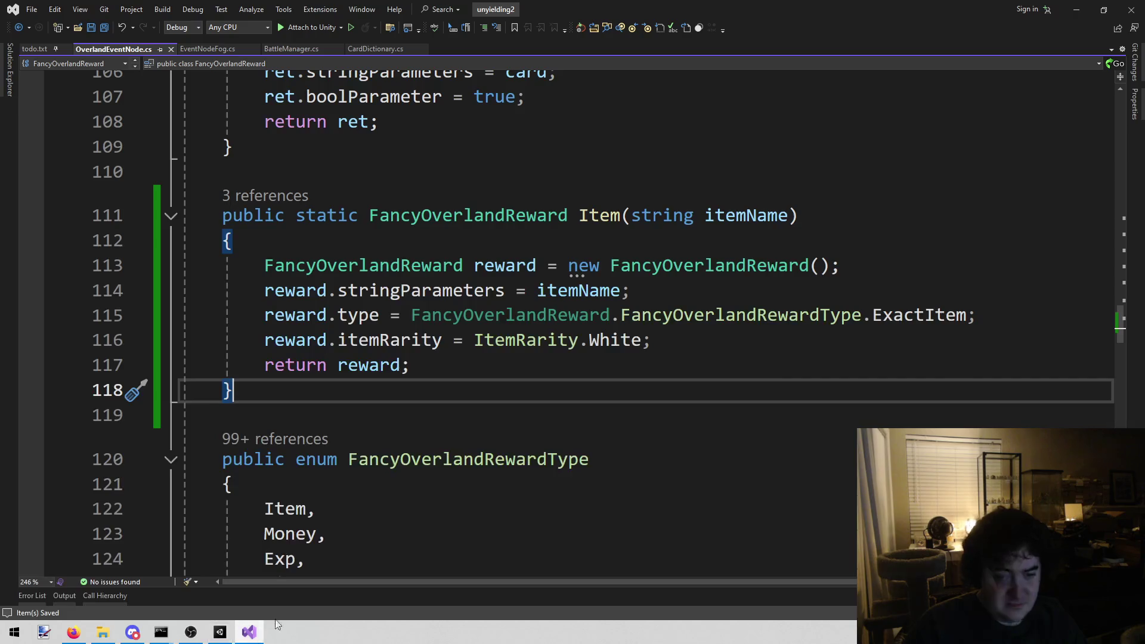
Replace line 247's item name with 'Symbol Restoration' and select the Make Salt Wards region
click(197, 48)
click(843, 455)
key(Right)
key(shift+End)
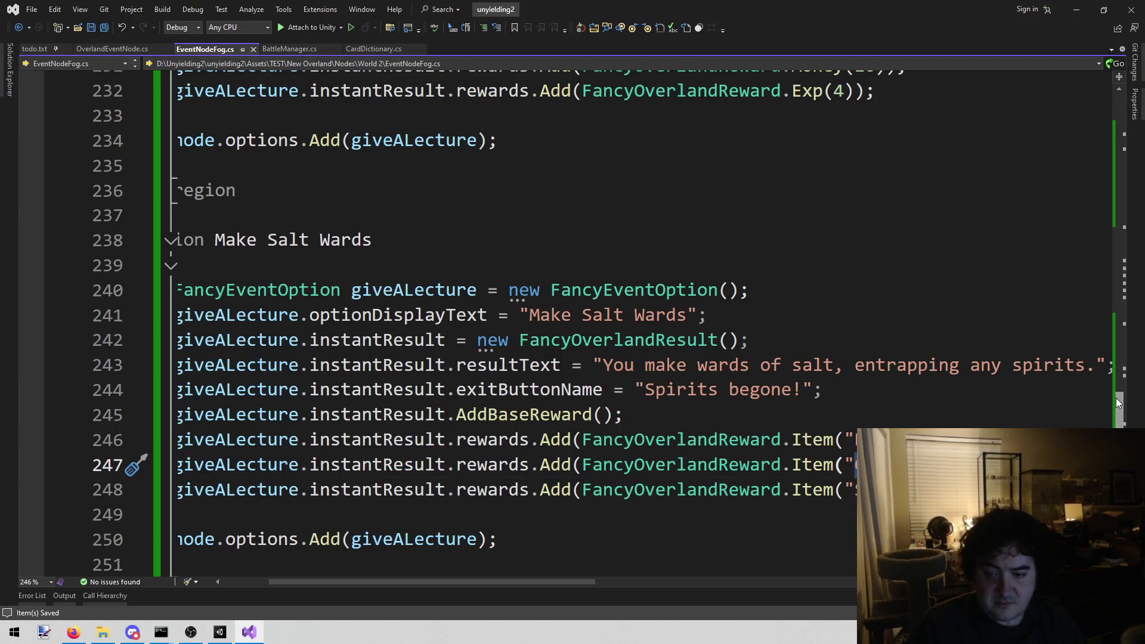
key(ctrl+v)
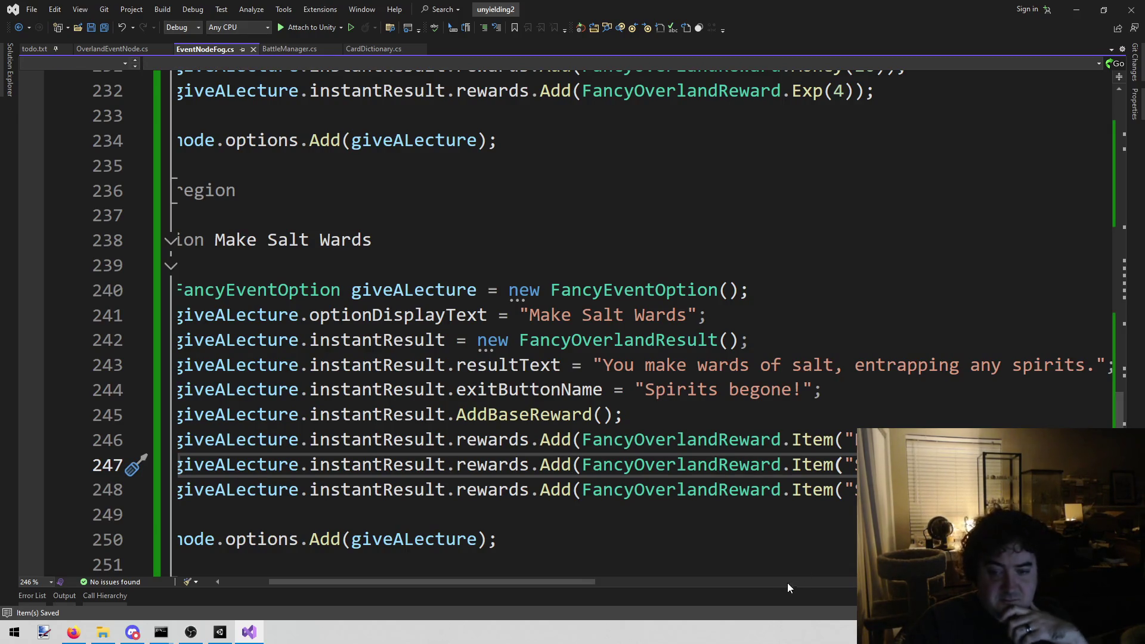
drag(559, 577, 509, 575)
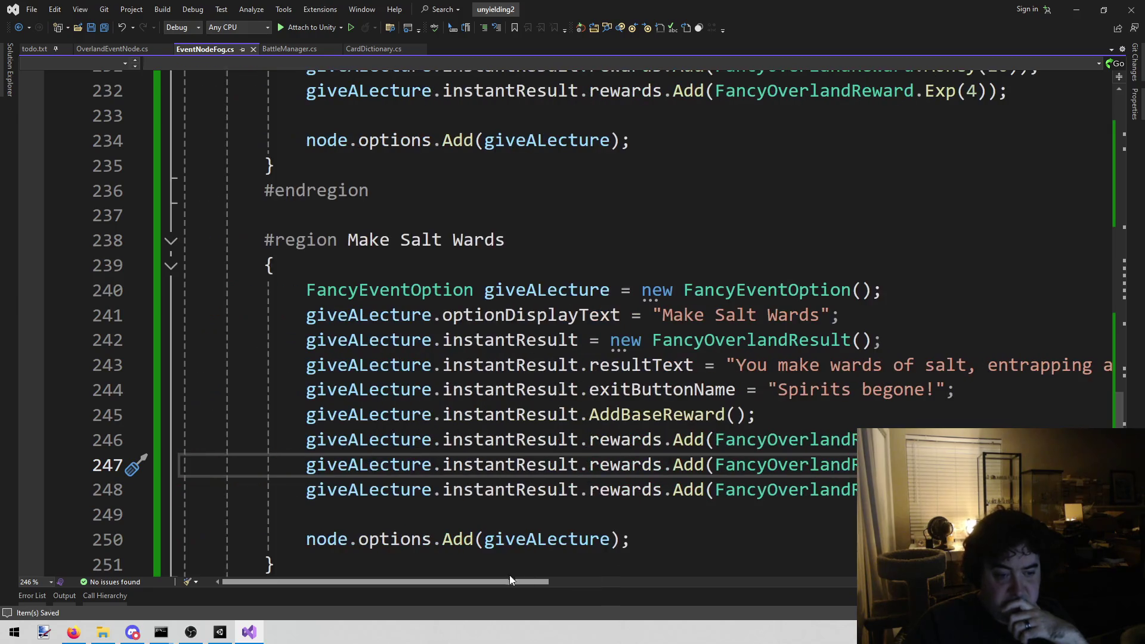
scroll(434, 392, down, 1)
mouse_move(393, 503)
mouse_down()
mouse_move(140, 390)
mouse_move(243, 191)
mouse_move(267, 170)
mouse_up()
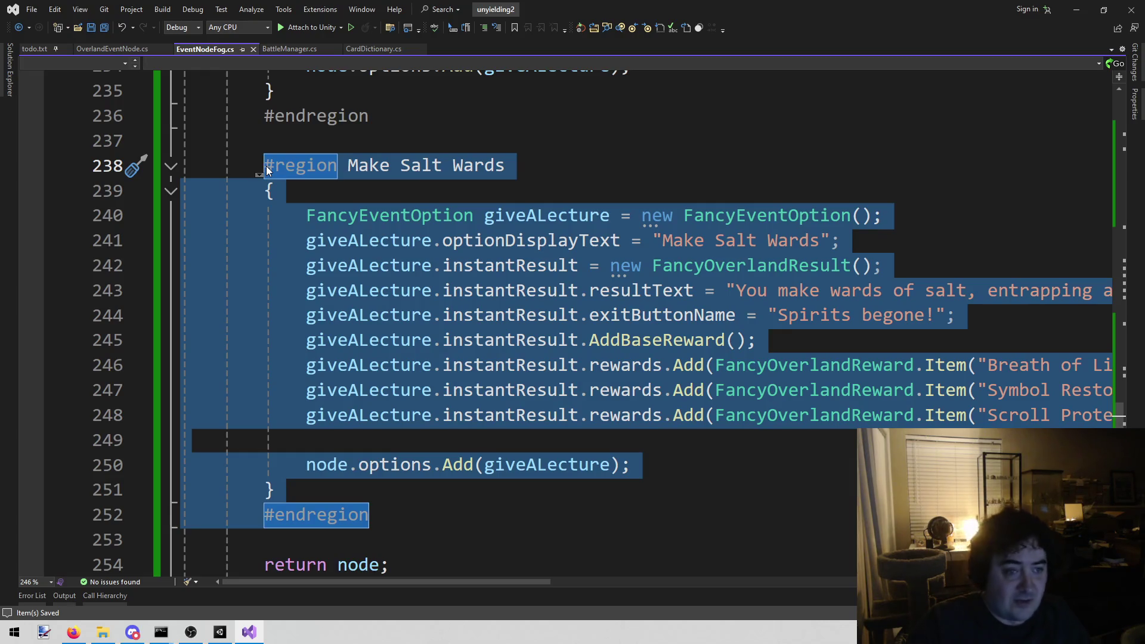
Deselect the region and recheck the todo list before returning to Unity
click(608, 539)
click(480, 516)
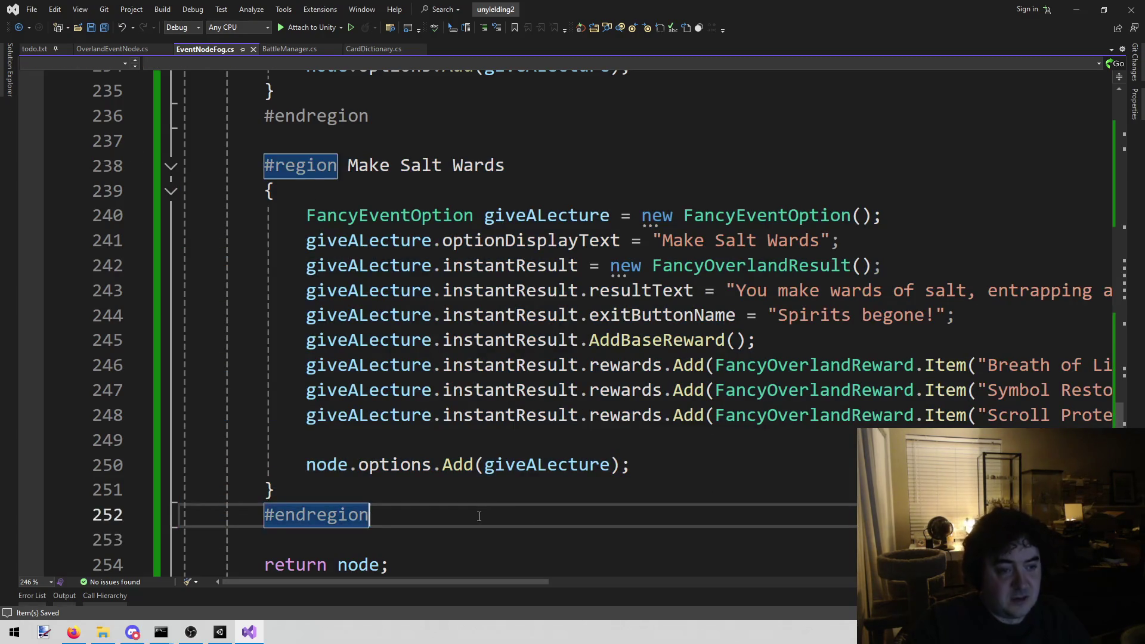
click(28, 49)
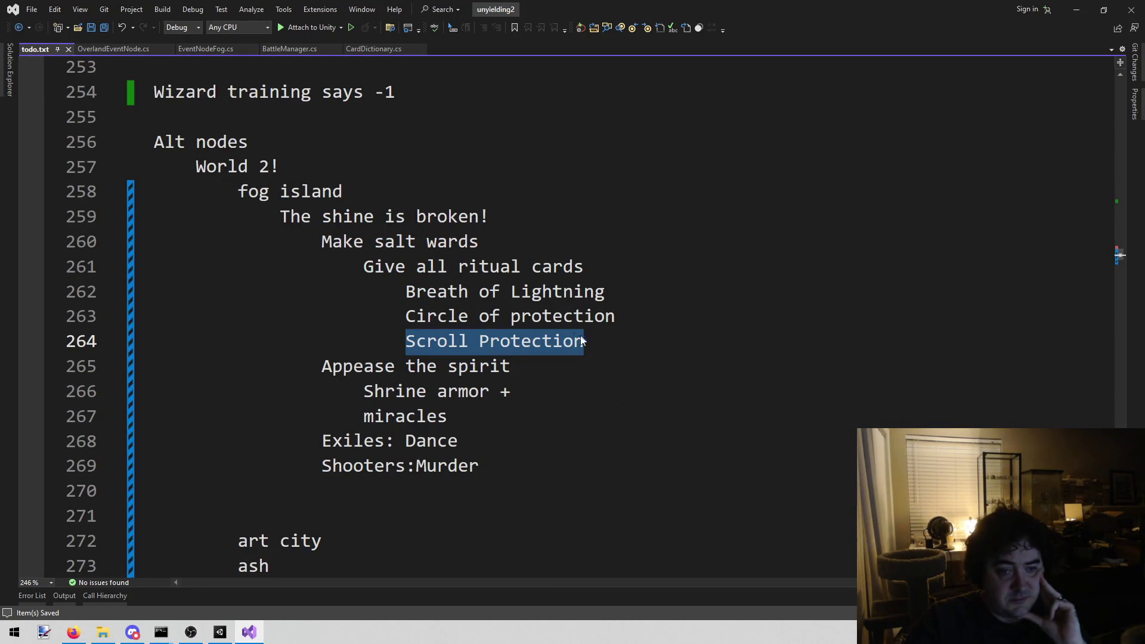
click(219, 631)
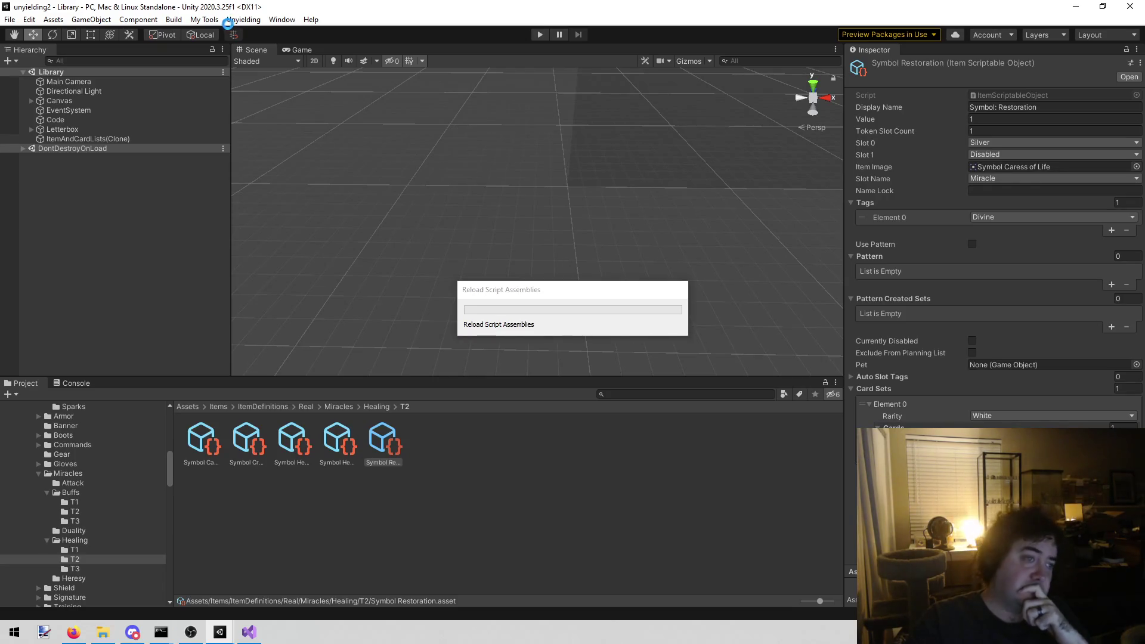
Open the Fancy Overland scene from the Unyielding menu, declining the Quick Search install
click(236, 20)
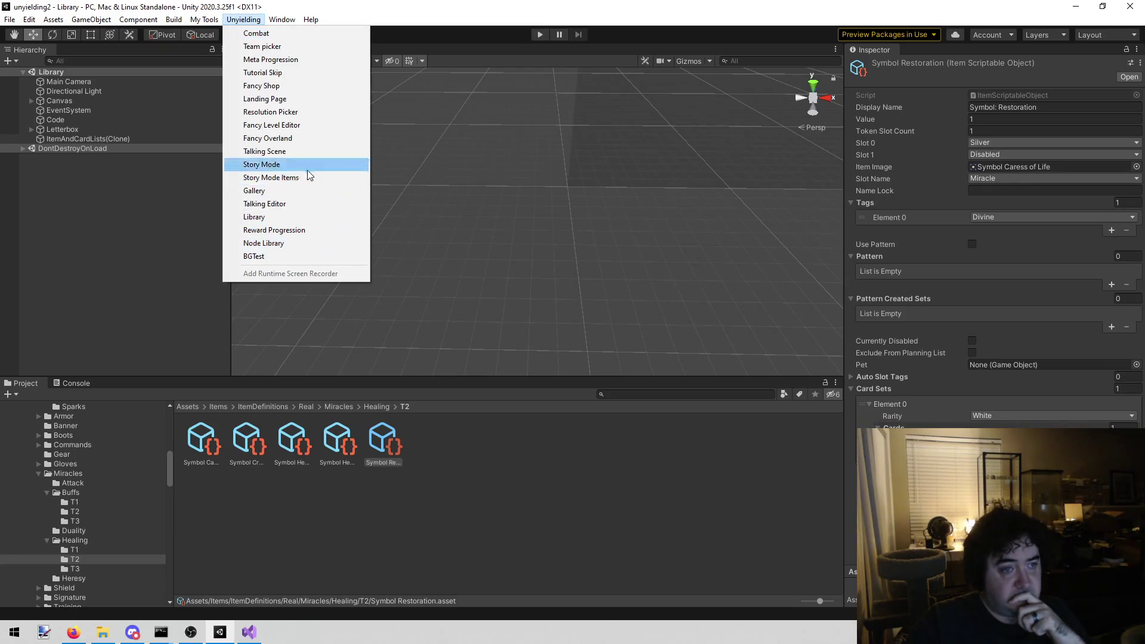
click(300, 141)
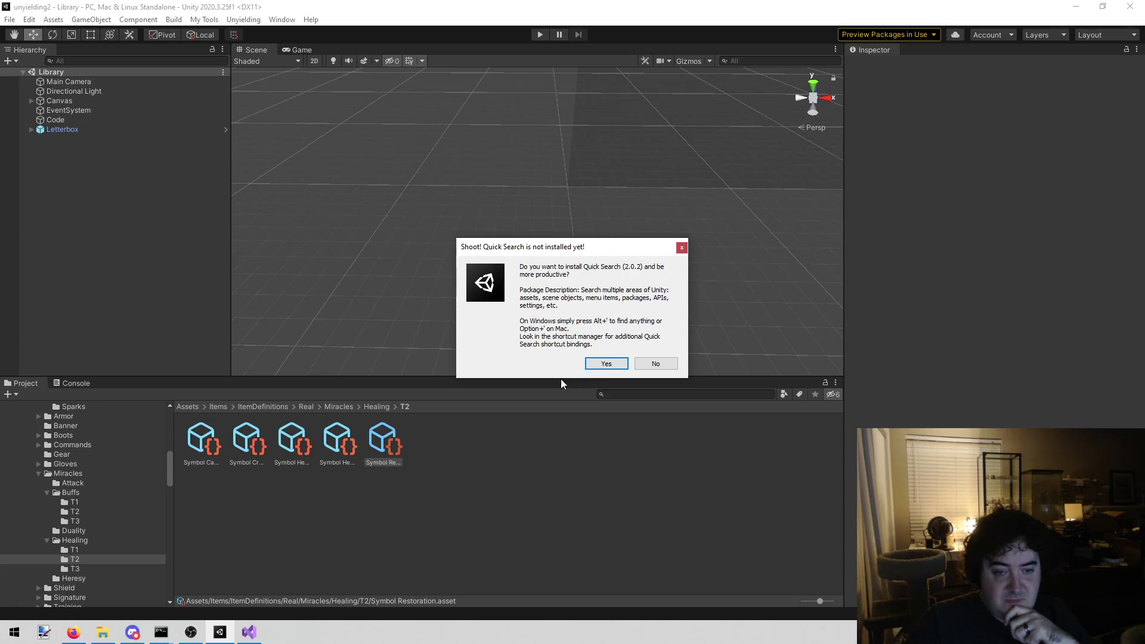
click(653, 362)
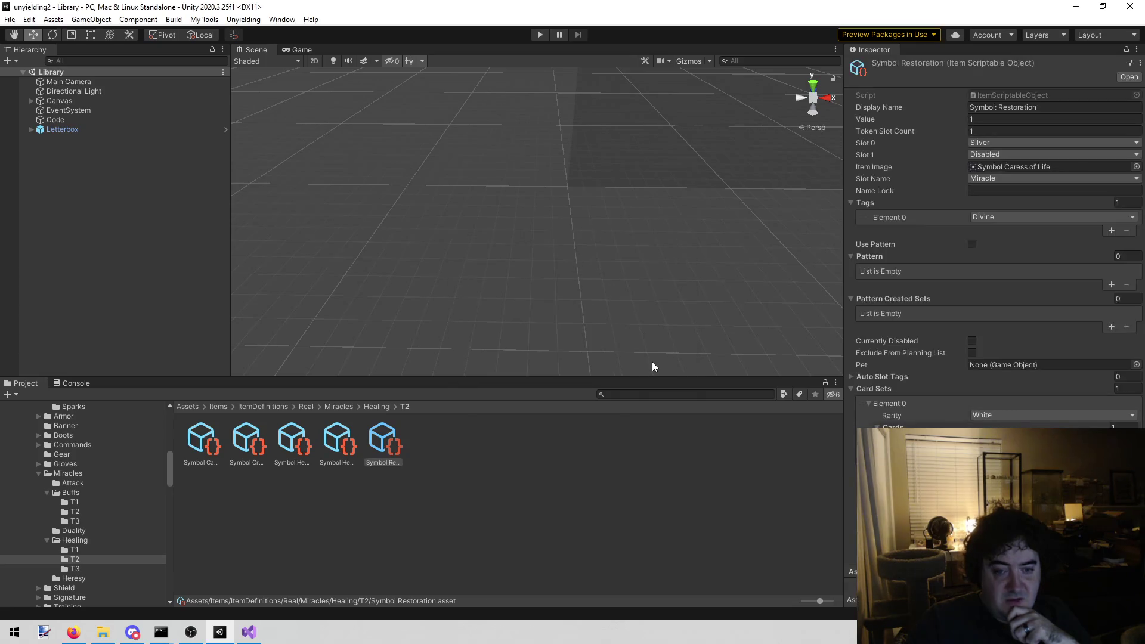
click(239, 20)
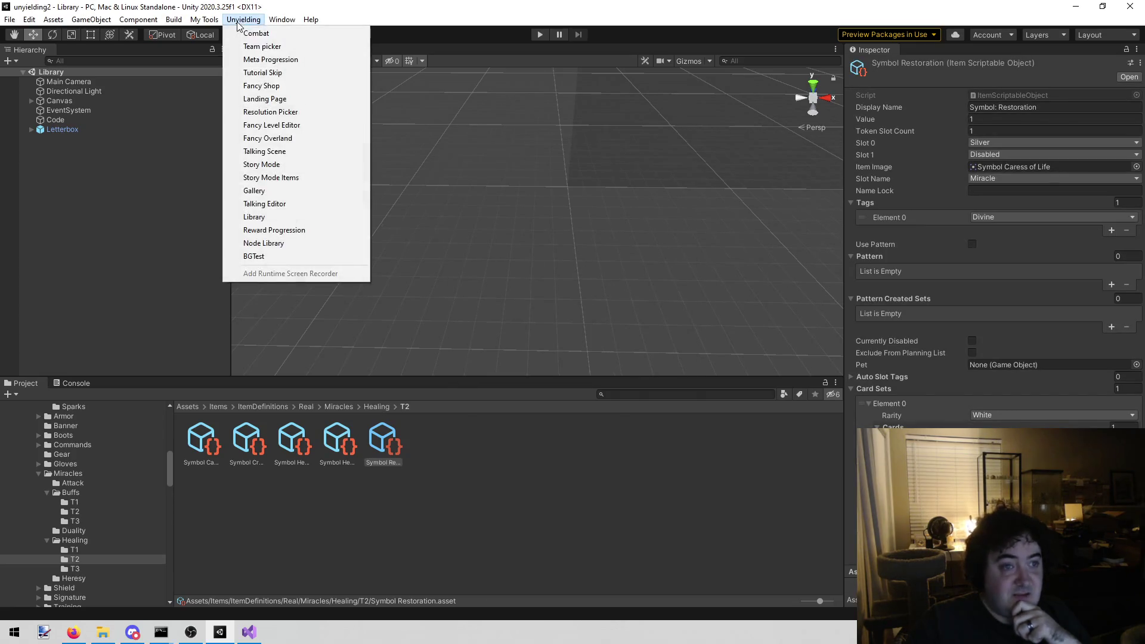
click(237, 21)
click(242, 19)
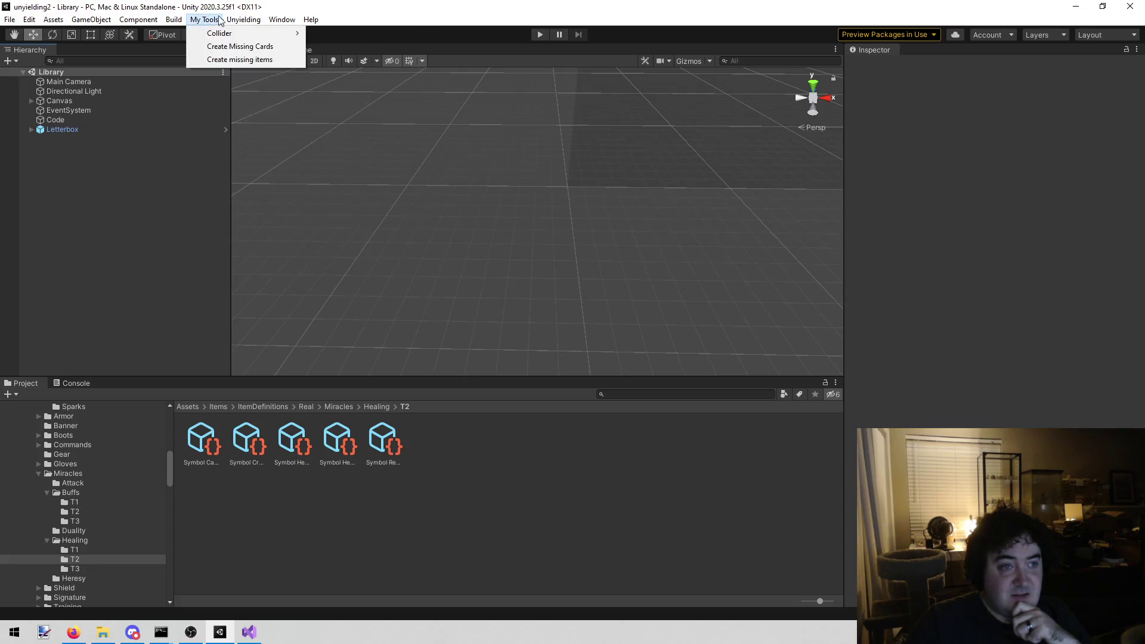
mouse_move(241, 20)
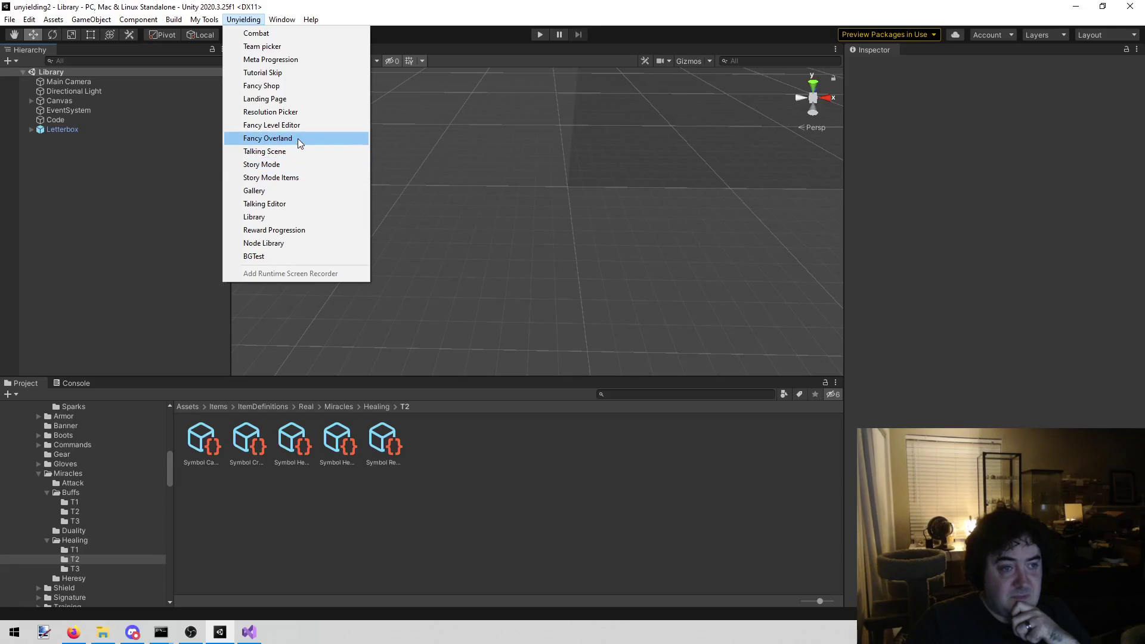
click(298, 139)
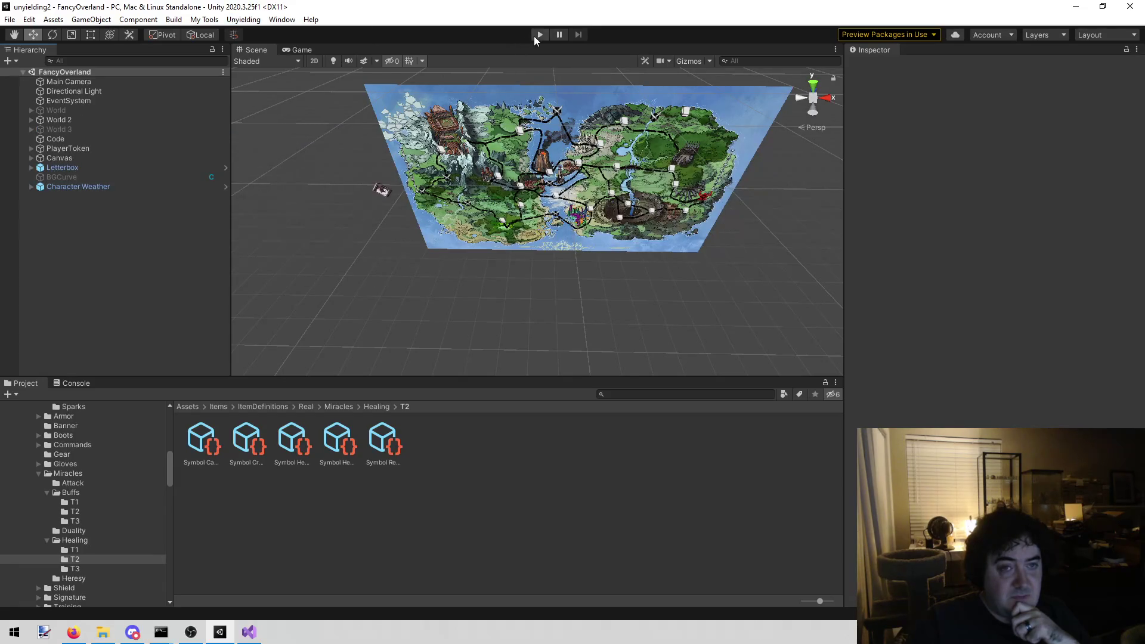
Play-test the fog event's spirit-banishing choice through its item reward, then stop play
click(539, 35)
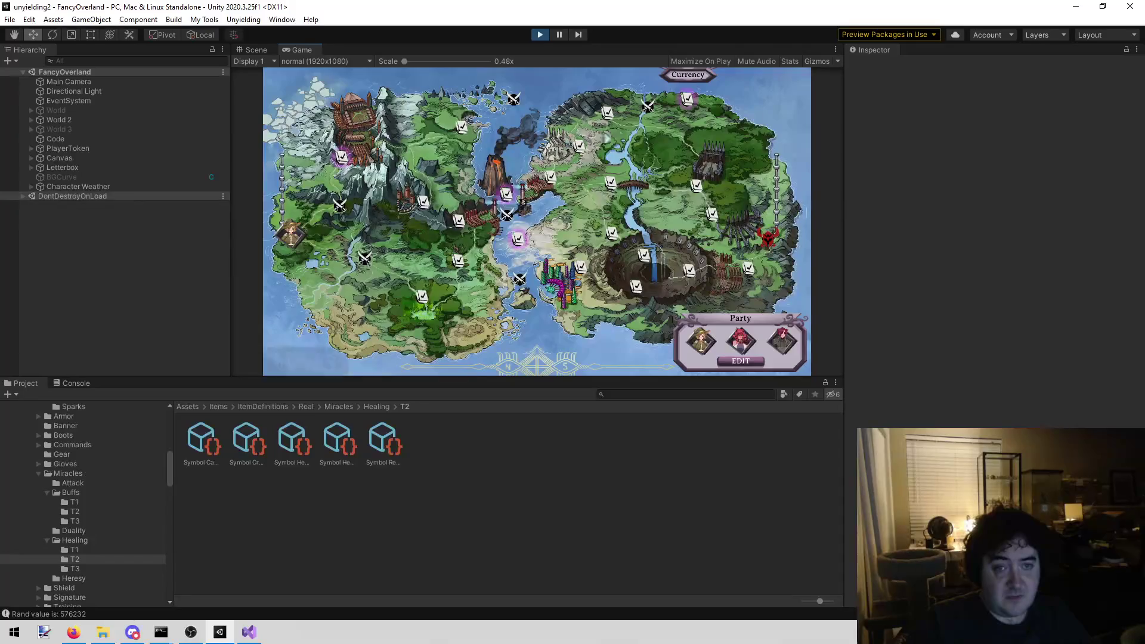
click(689, 100)
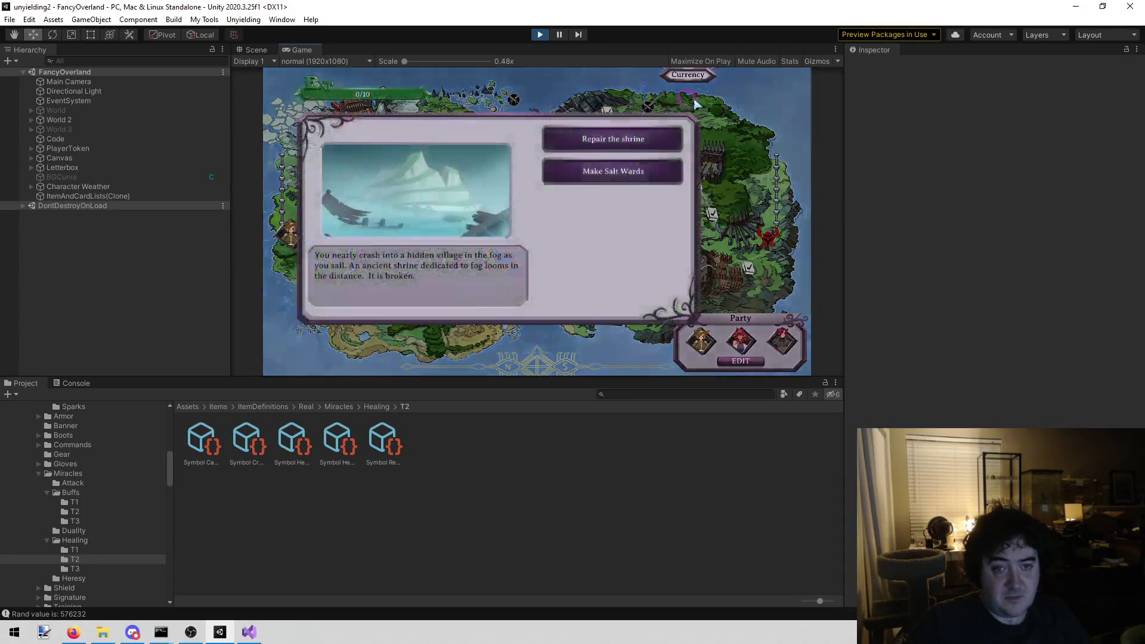
click(626, 178)
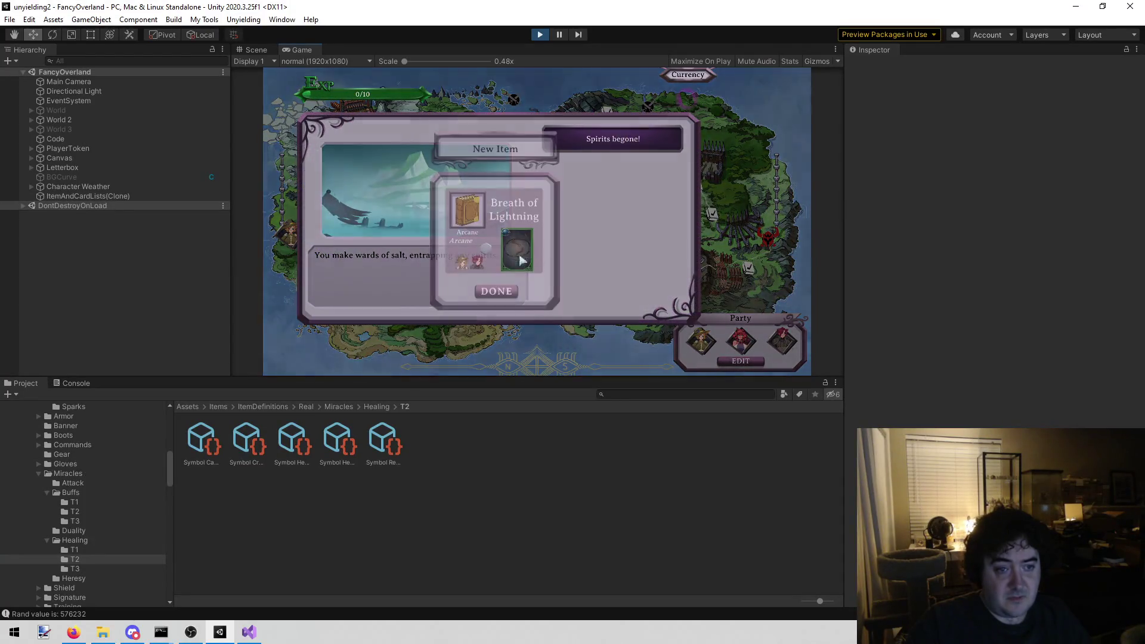
click(495, 292)
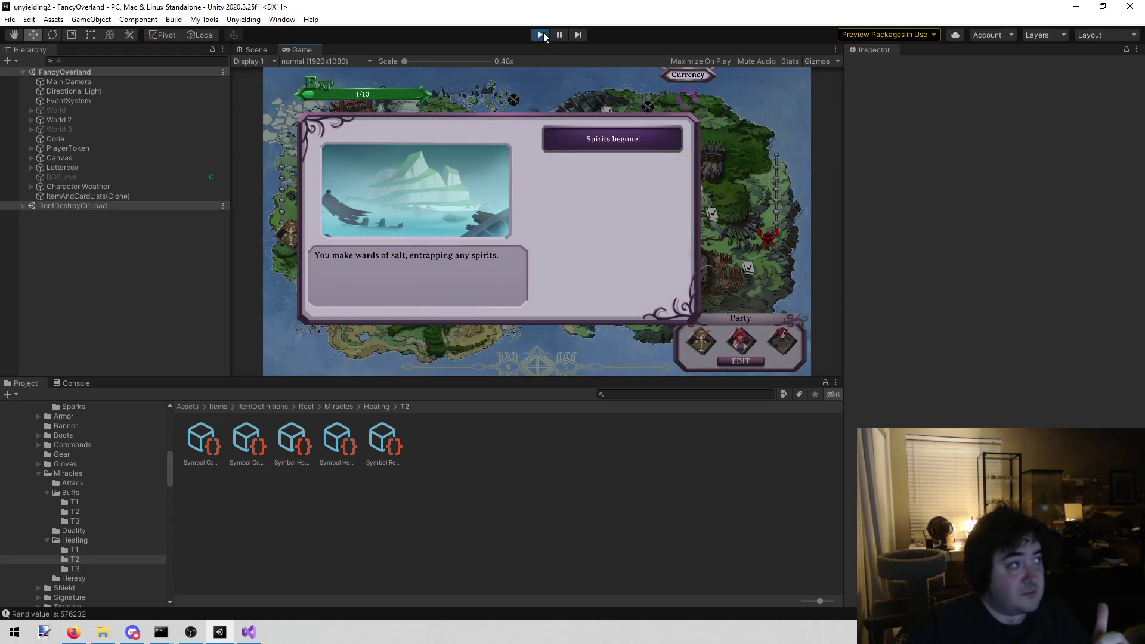
click(544, 37)
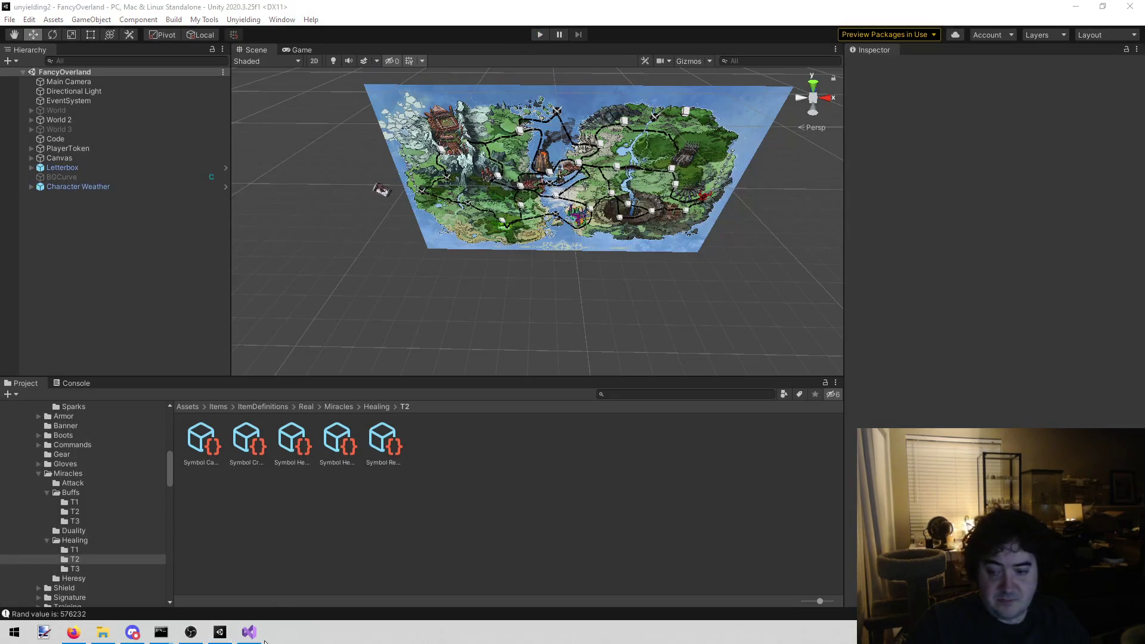
click(249, 636)
Delete the Scroll Protection note lines and the leftover blank line in todo.txt
mouse_move(657, 347)
mouse_down()
mouse_move(320, 314)
mouse_move(125, 263)
mouse_move(154, 240)
mouse_up()
key(Delete)
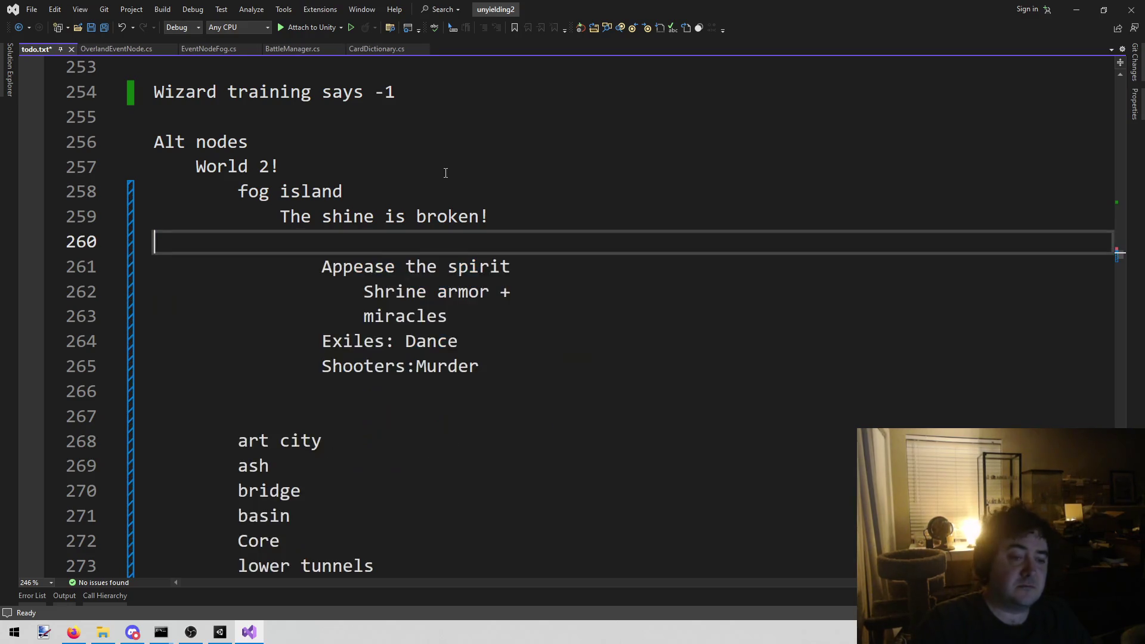
key(BackSpace)
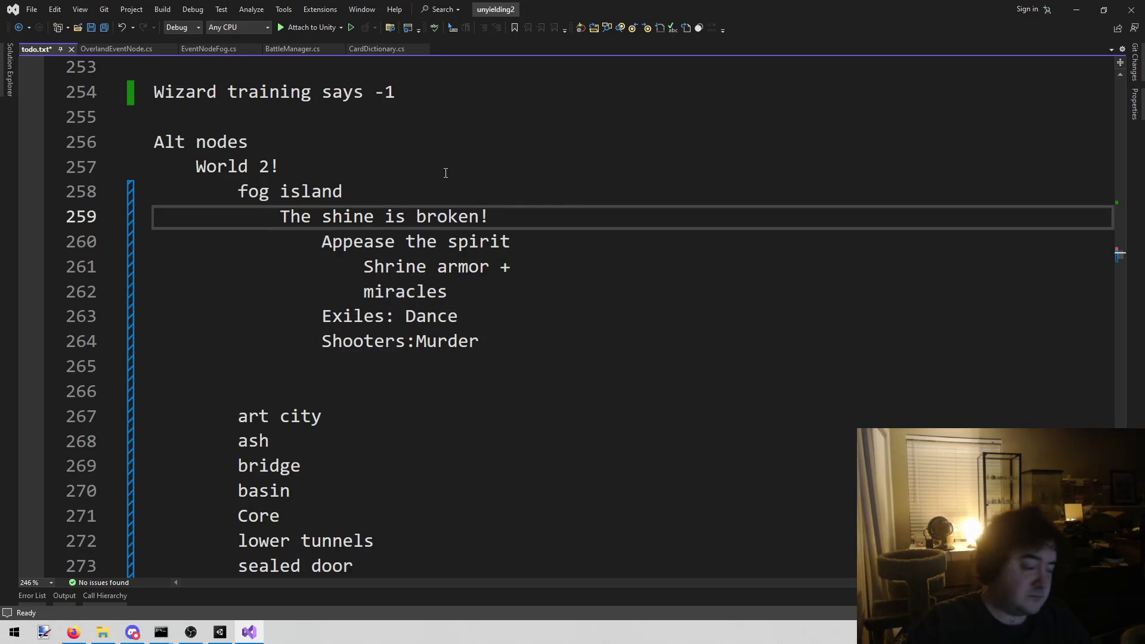
key(alt+Tab)
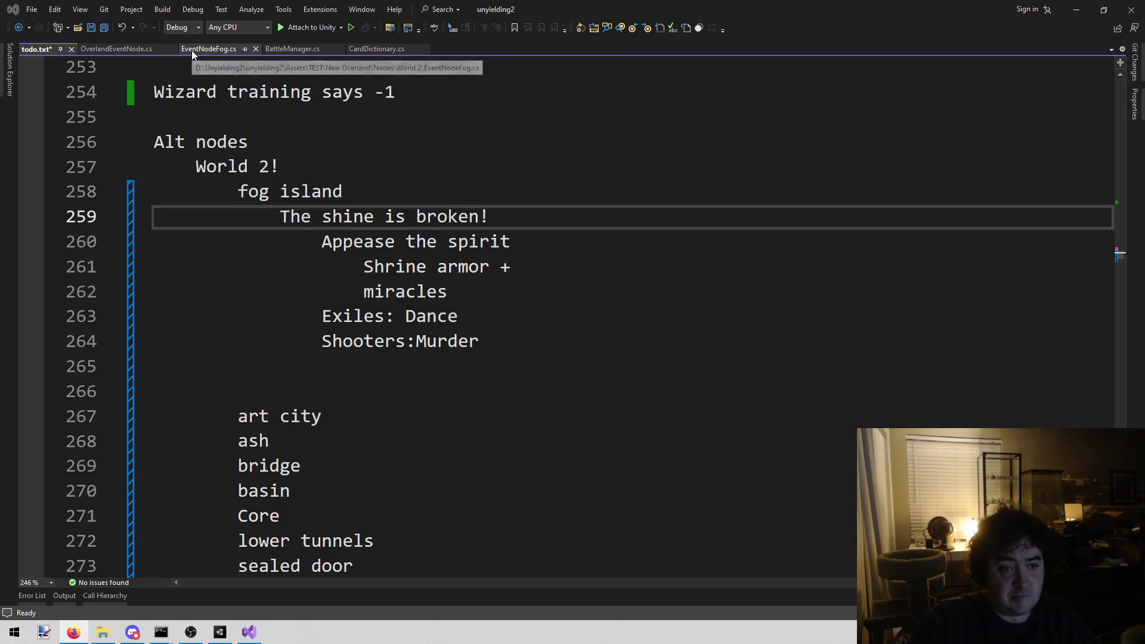
Select the 'Shrine armor + miracles' note in todo.txt
drag(449, 292, 249, 260)
key(shift+Down)
key(shift+Home)
key(shift+Up)
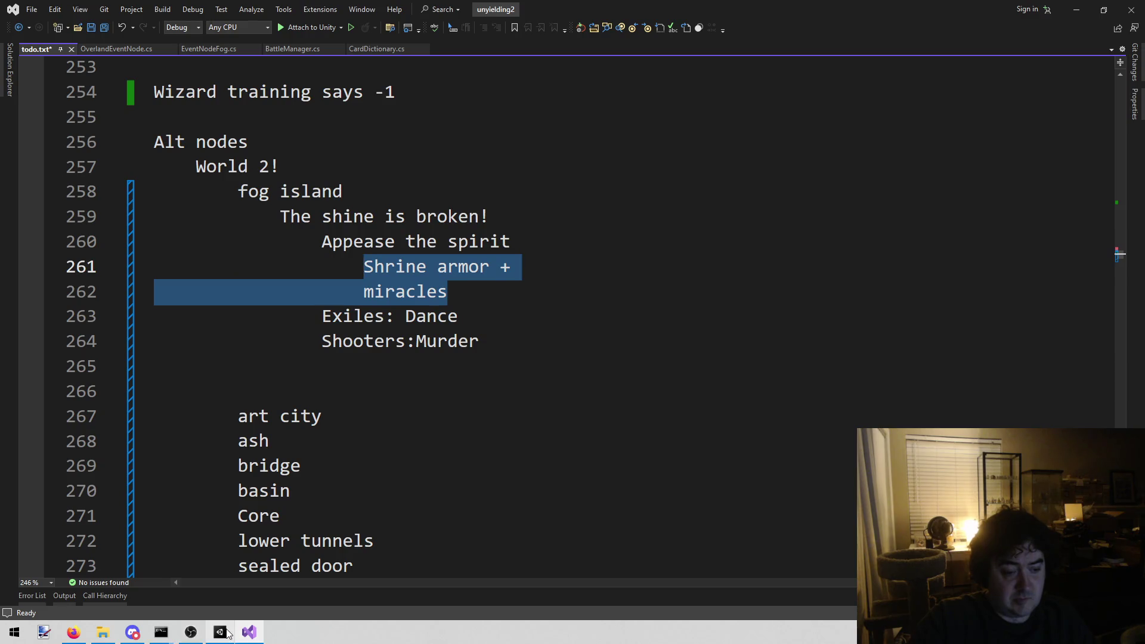
click(220, 632)
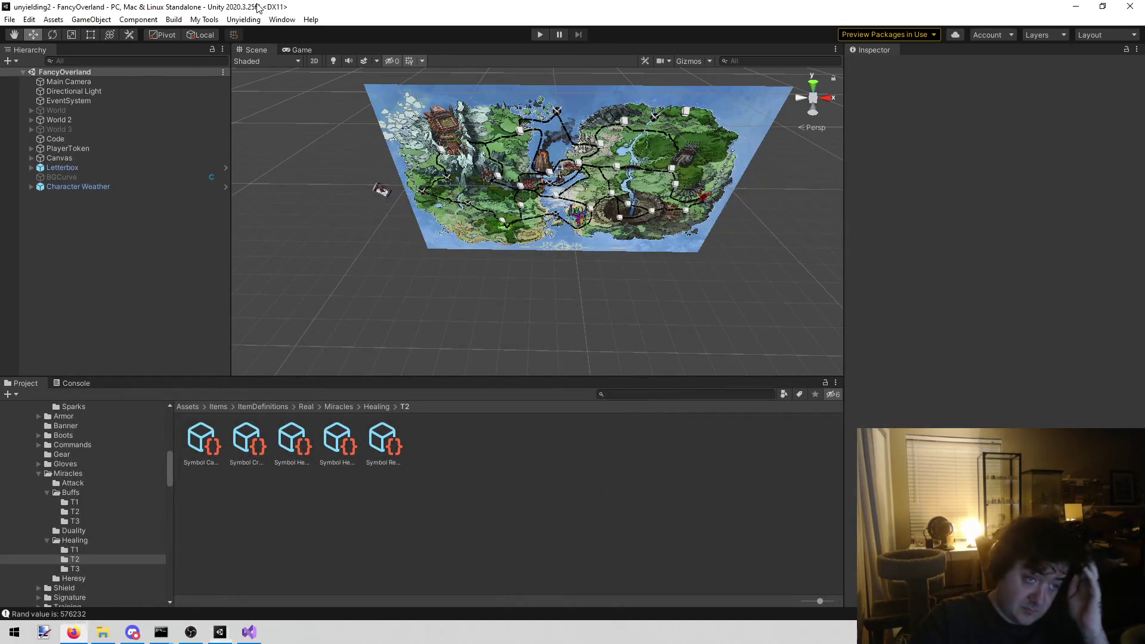
Load the Library scene and run the game
click(243, 19)
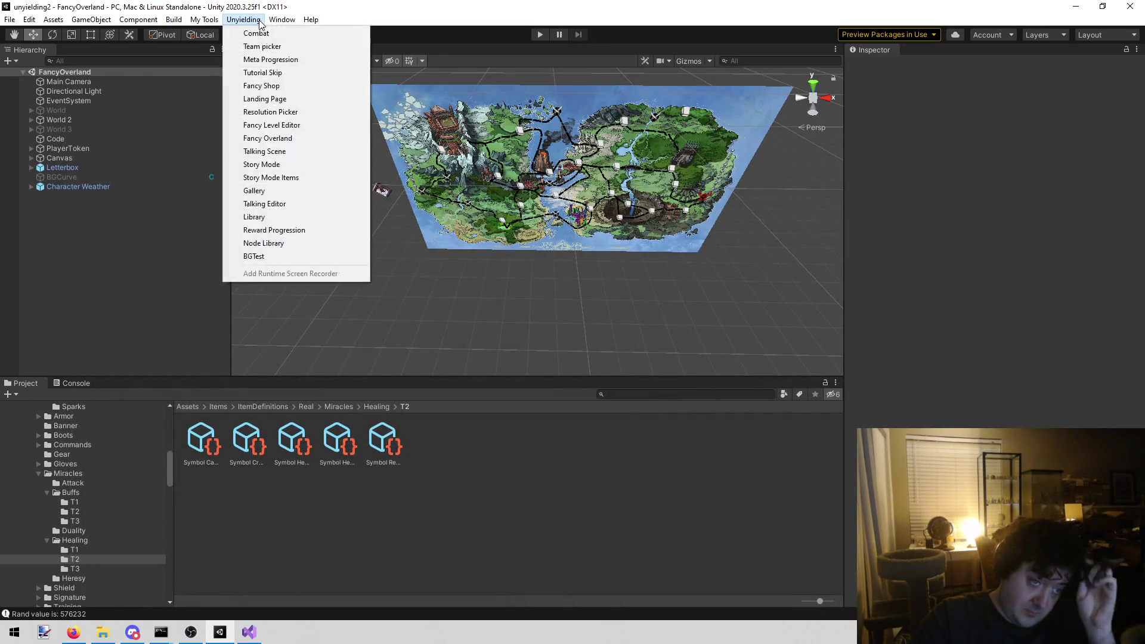
click(292, 216)
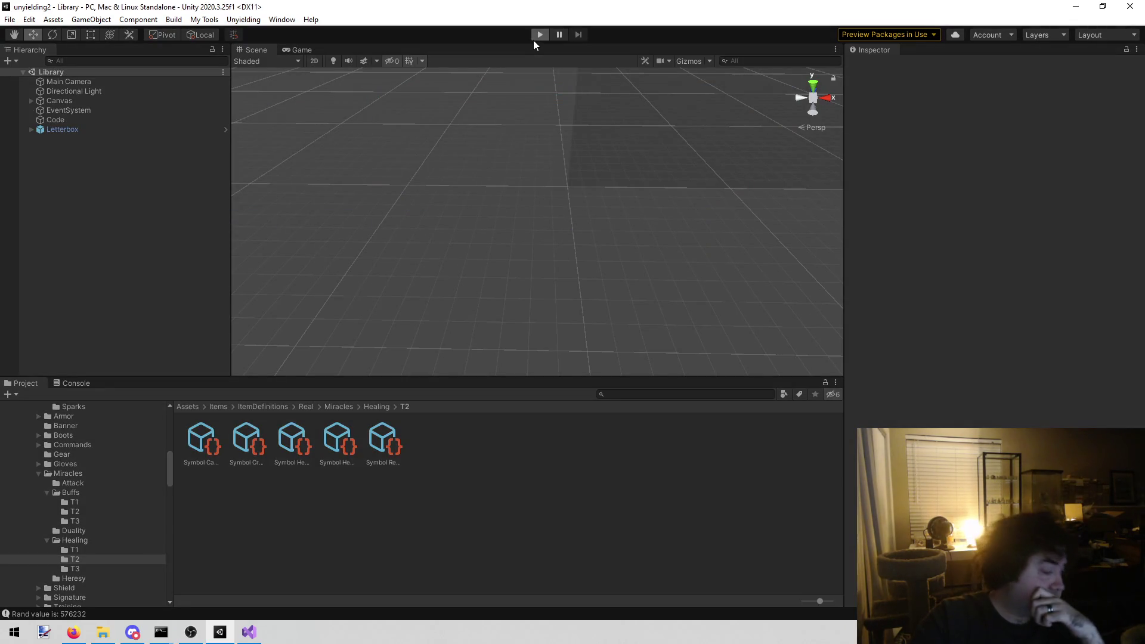
click(534, 39)
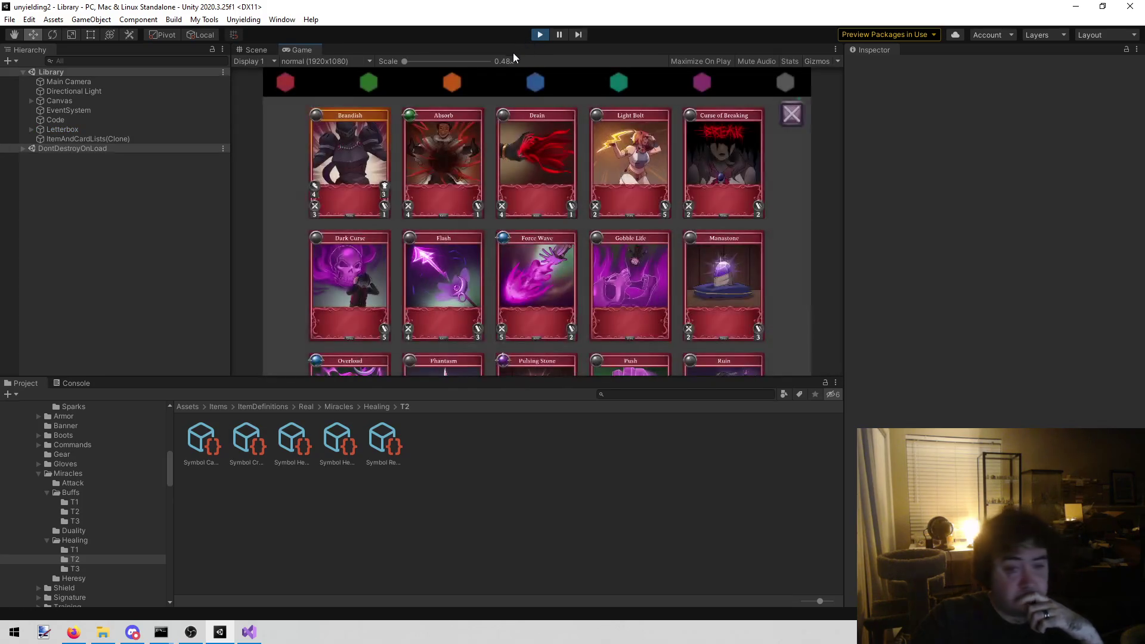
Browse the armor cards and enlarge Habit: Durable, Armor, increases healing done by 1
scroll(515, 302, down, 1)
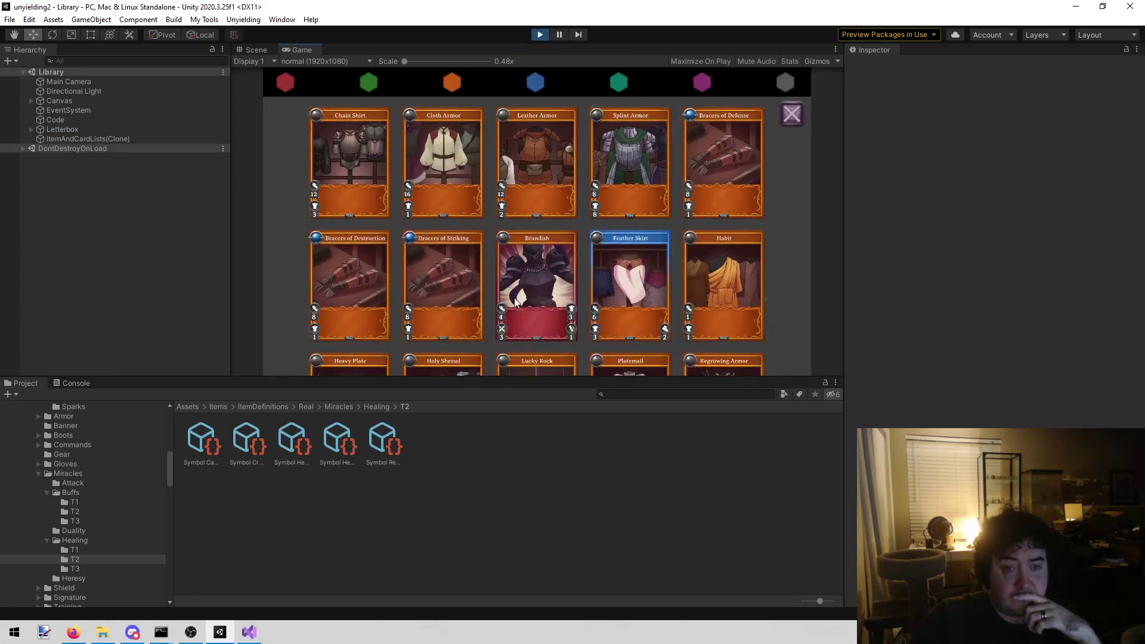
scroll(507, 337, down, 3)
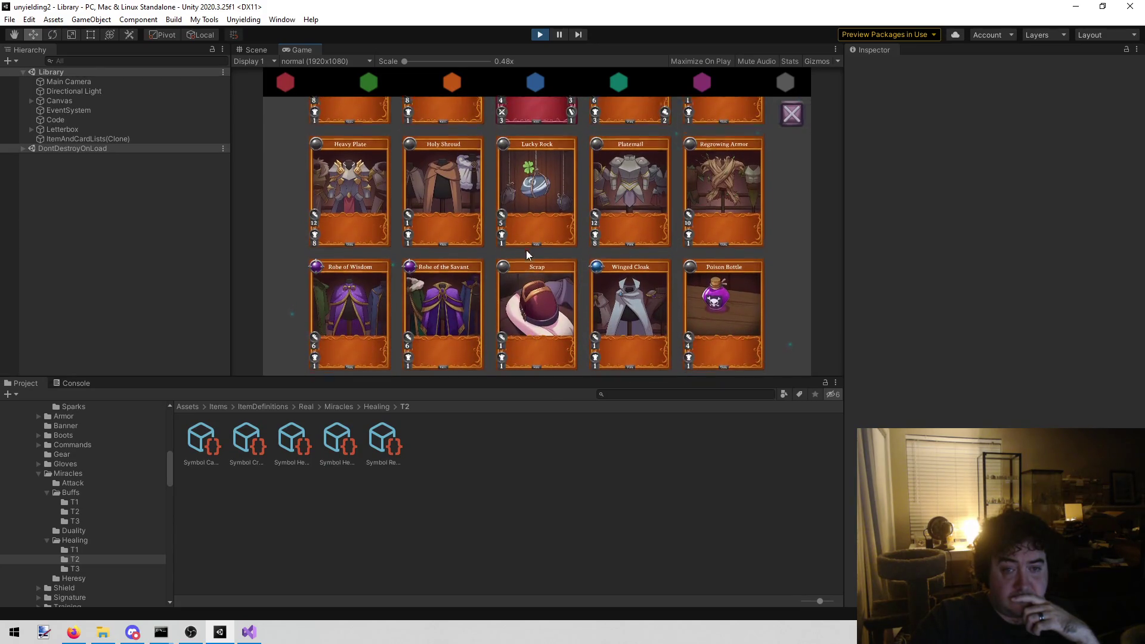
scroll(541, 280, up, 1)
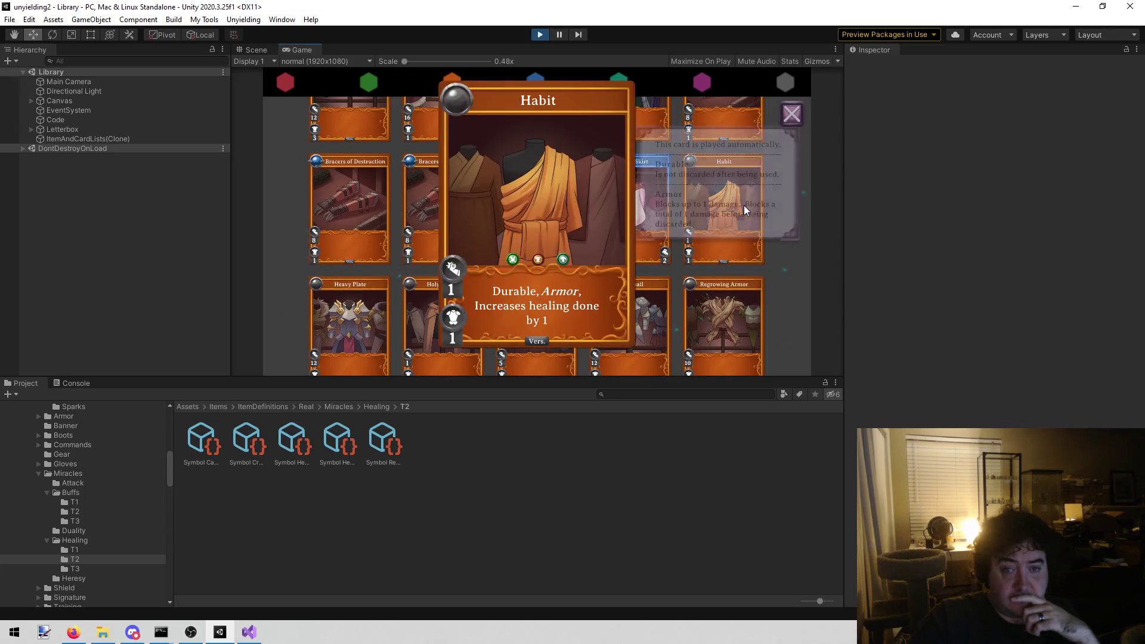
click(731, 216)
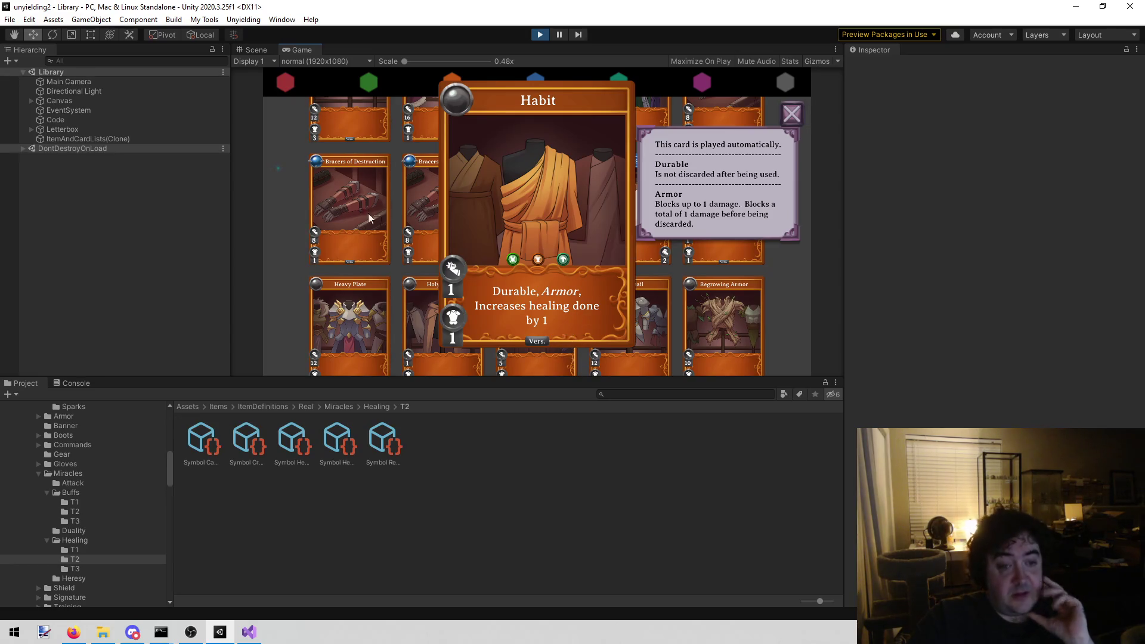
click(791, 265)
scroll(707, 239, up, 3)
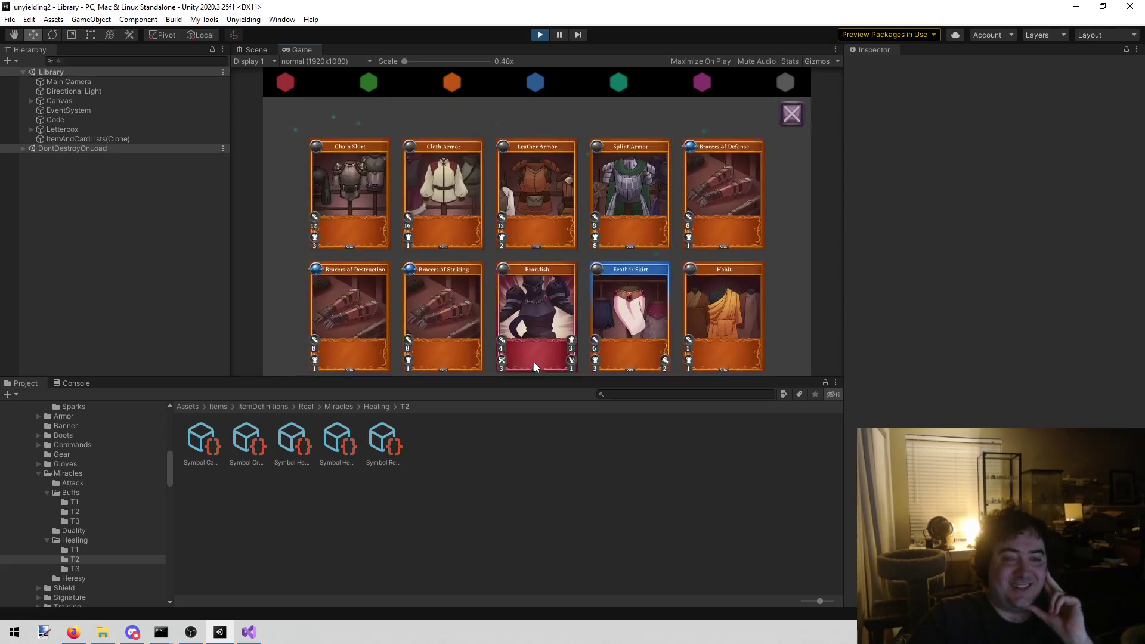
scroll(546, 268, down, 3)
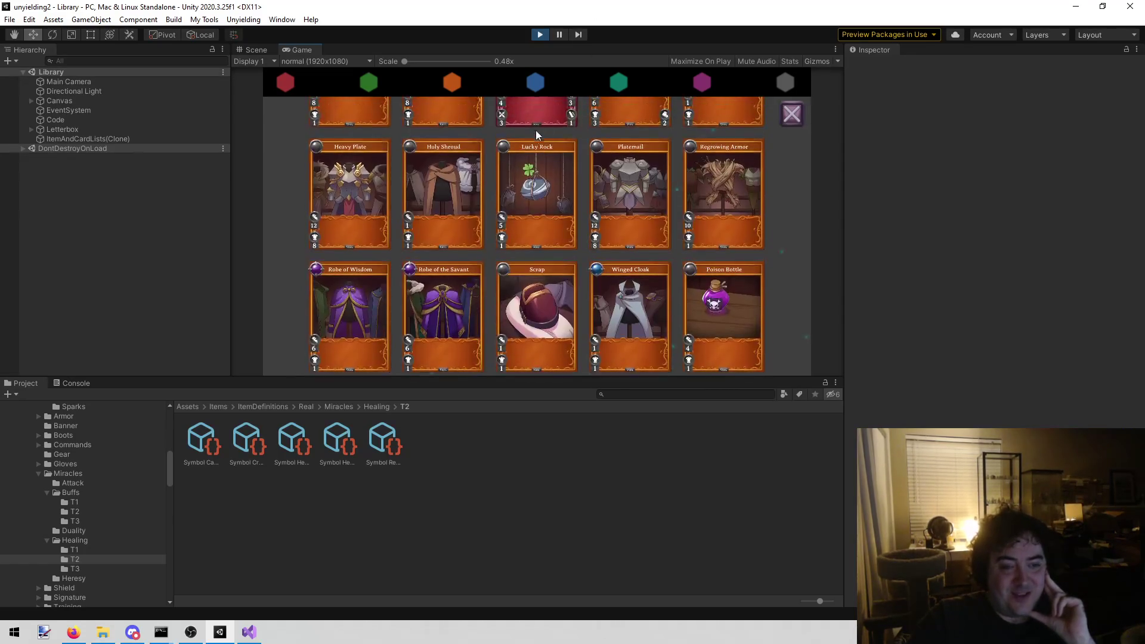
scroll(537, 226, up, 3)
click(707, 260)
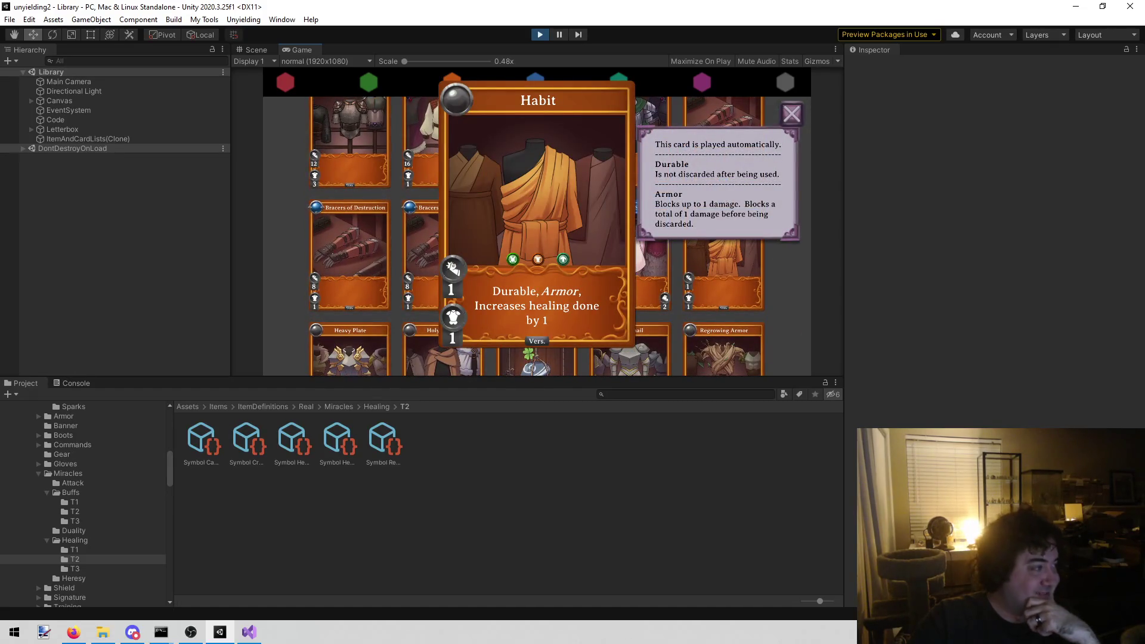
key(alt+Tab)
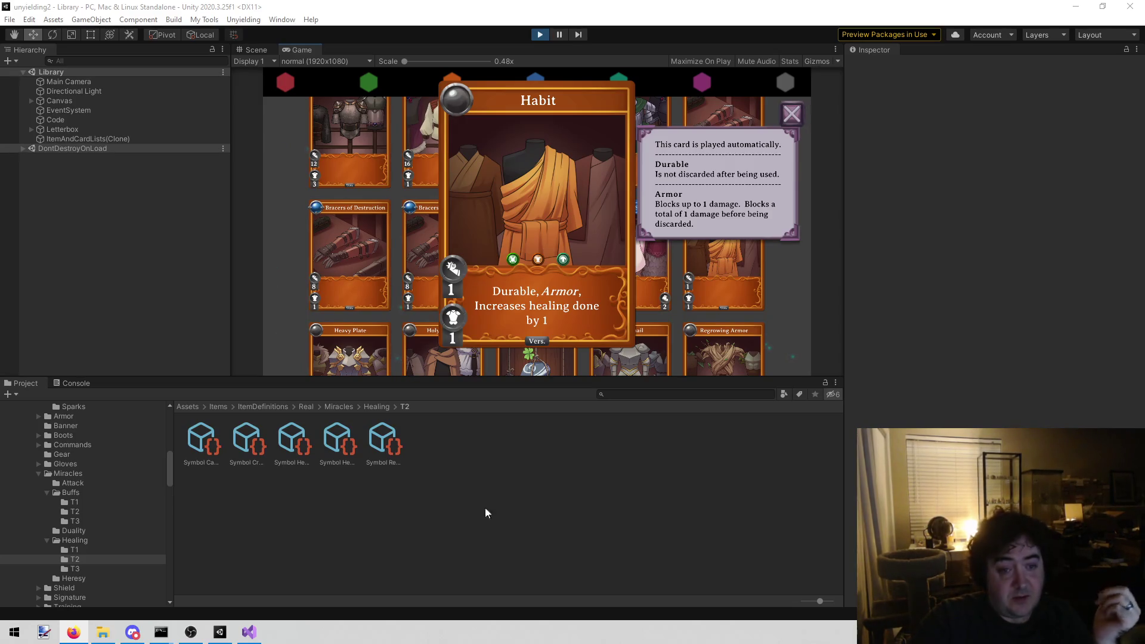
click(786, 294)
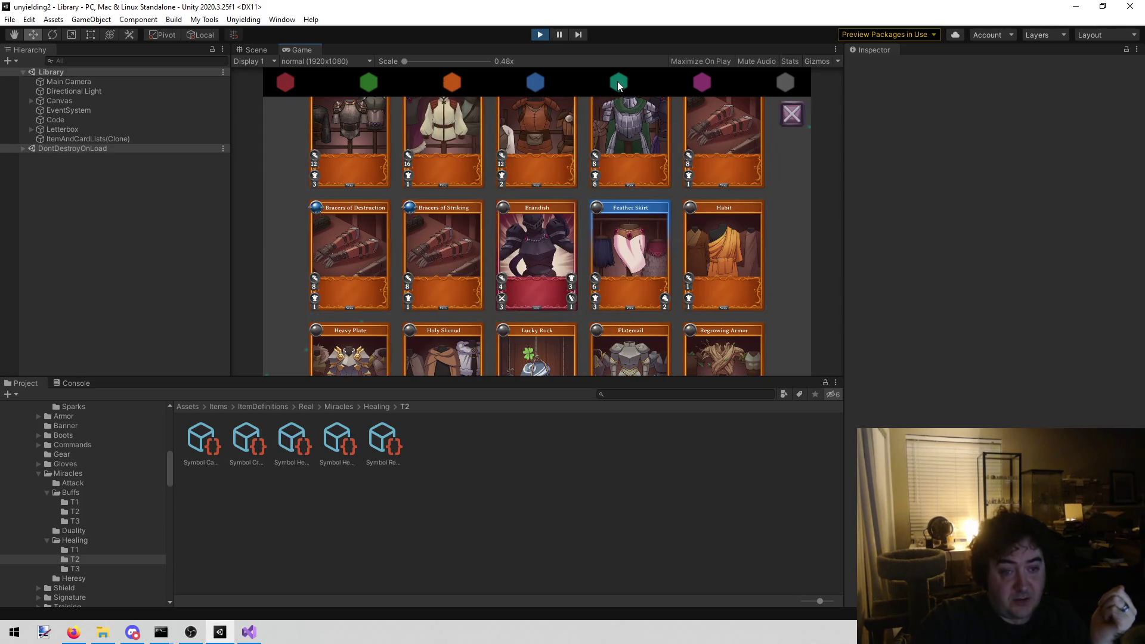
Filter the card library to teal miracle cards and scroll down to the healing cards
click(617, 81)
scroll(570, 155, down, 2)
scroll(571, 155, down, 10)
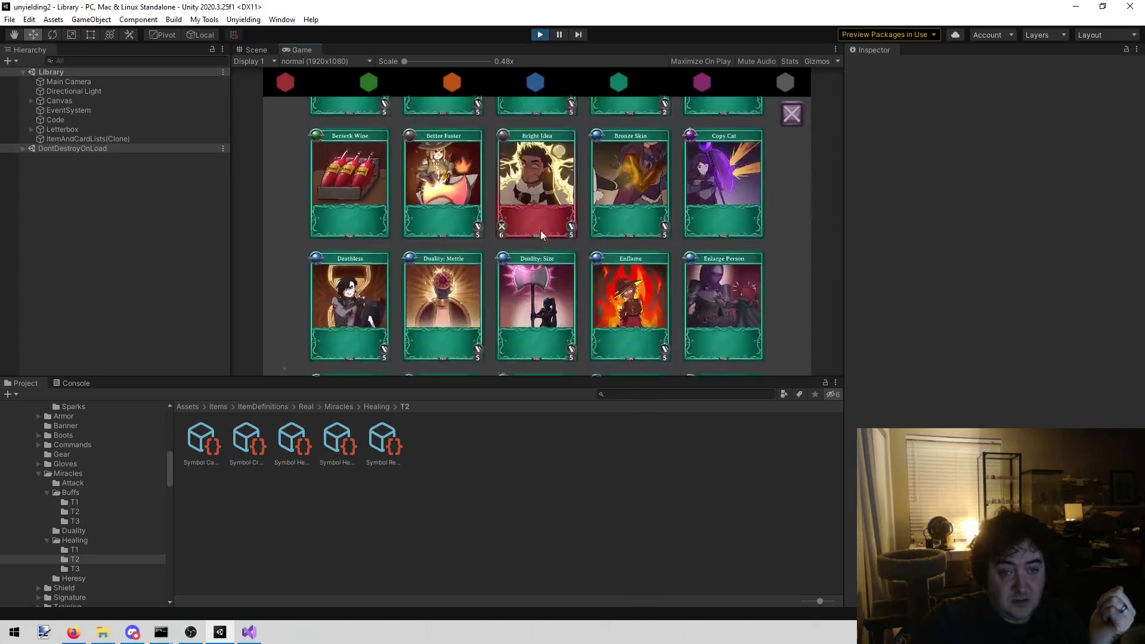
scroll(513, 308, down, 8)
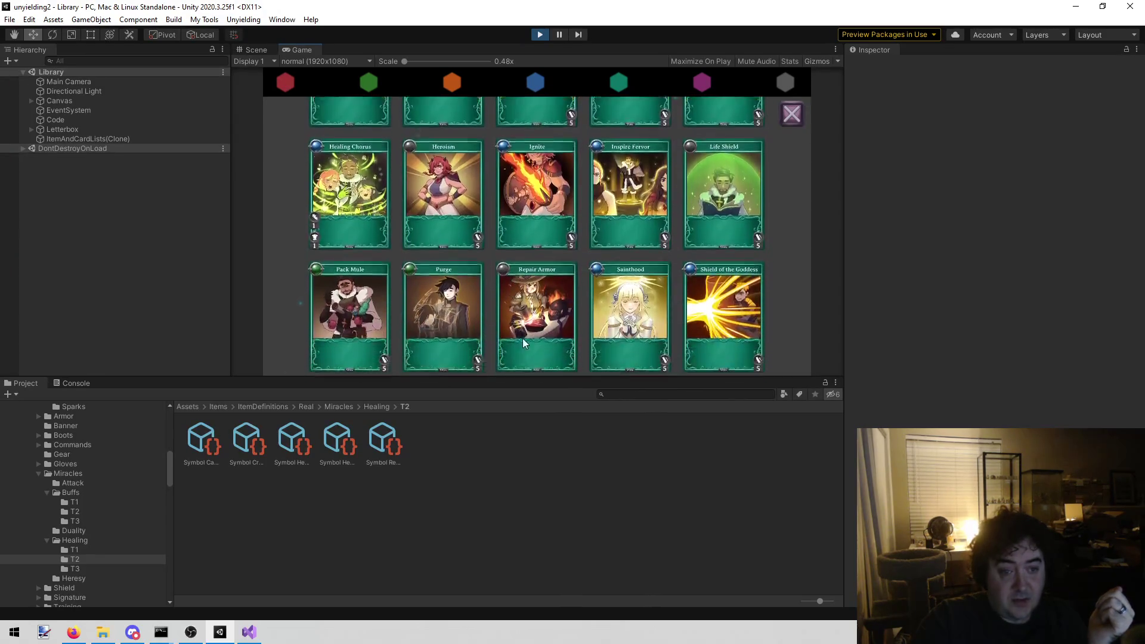
scroll(538, 216, down, 10)
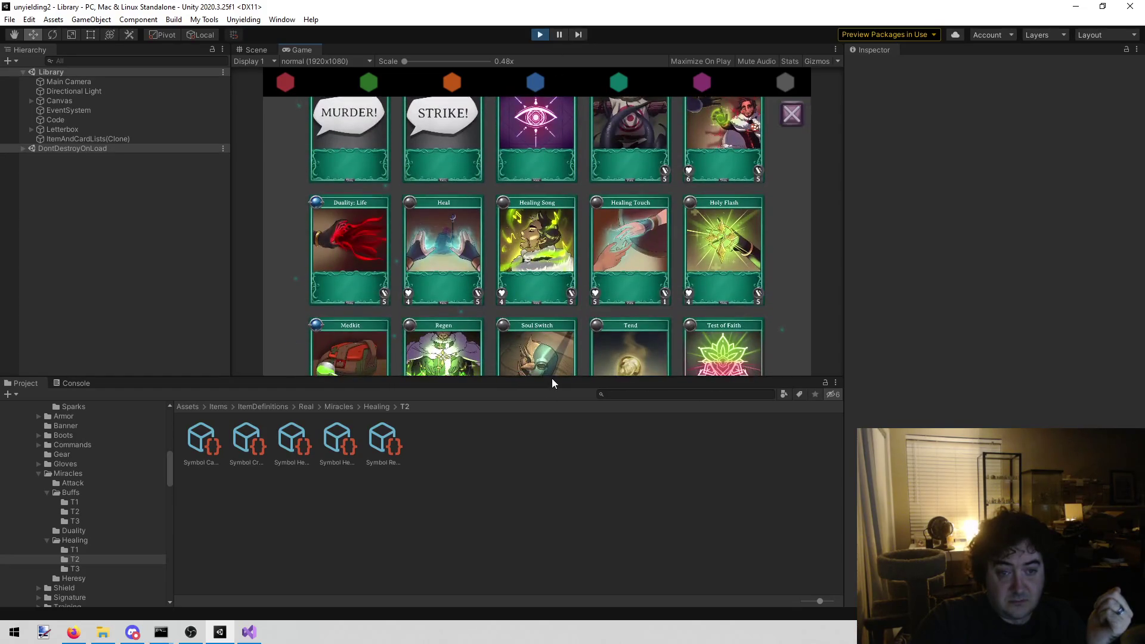
Enlarge and inspect the Healing Touch and Heal cards, then close them
click(604, 296)
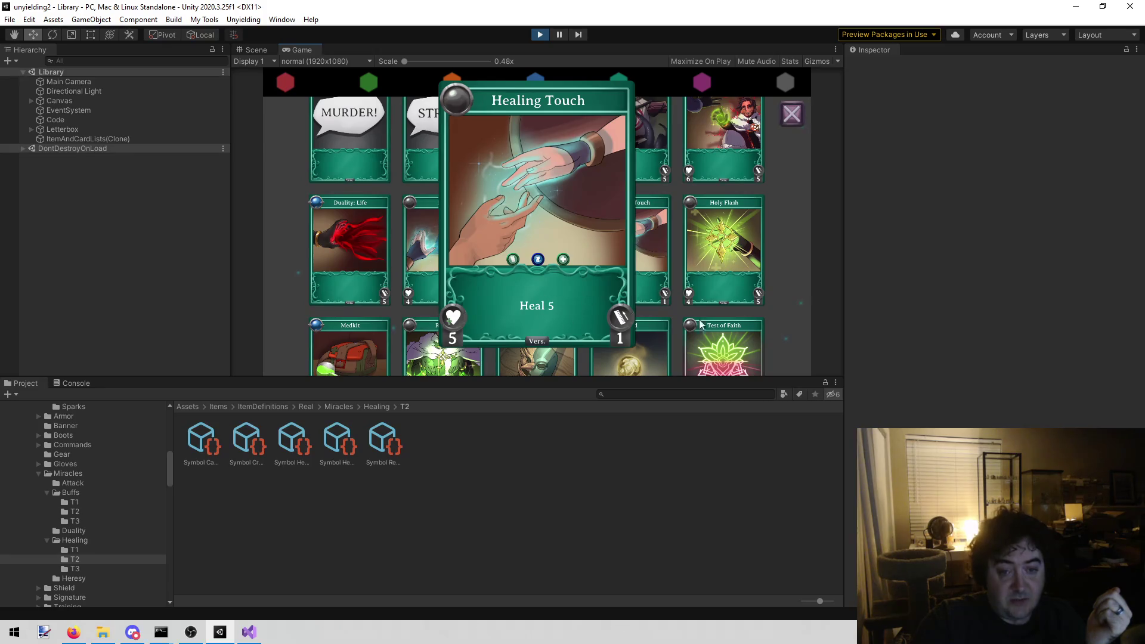
click(779, 309)
click(446, 251)
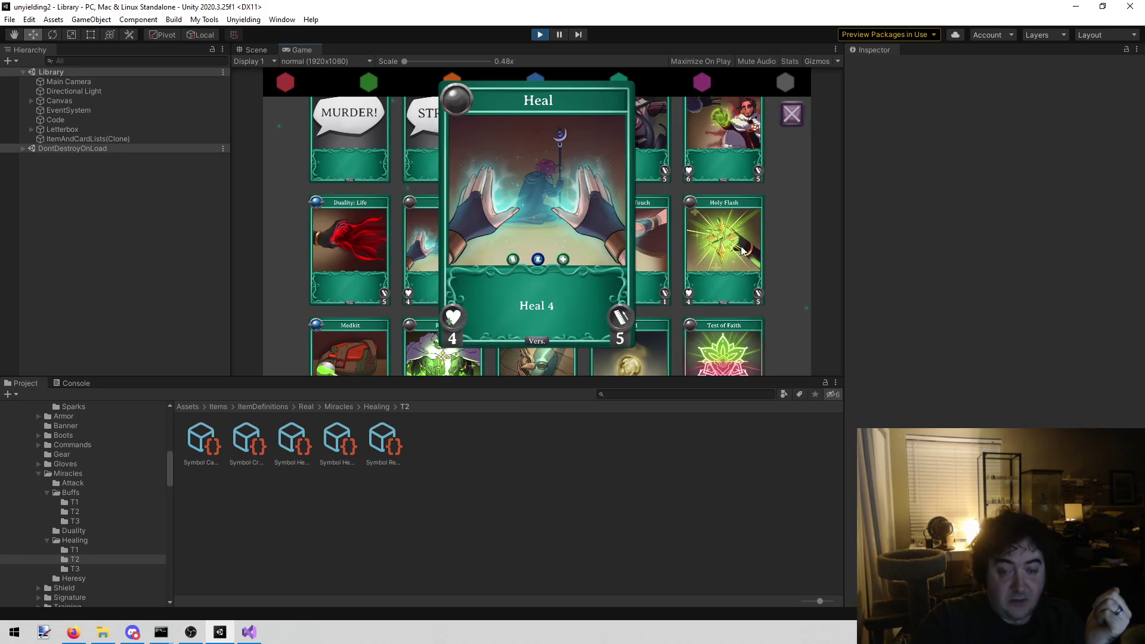
click(785, 262)
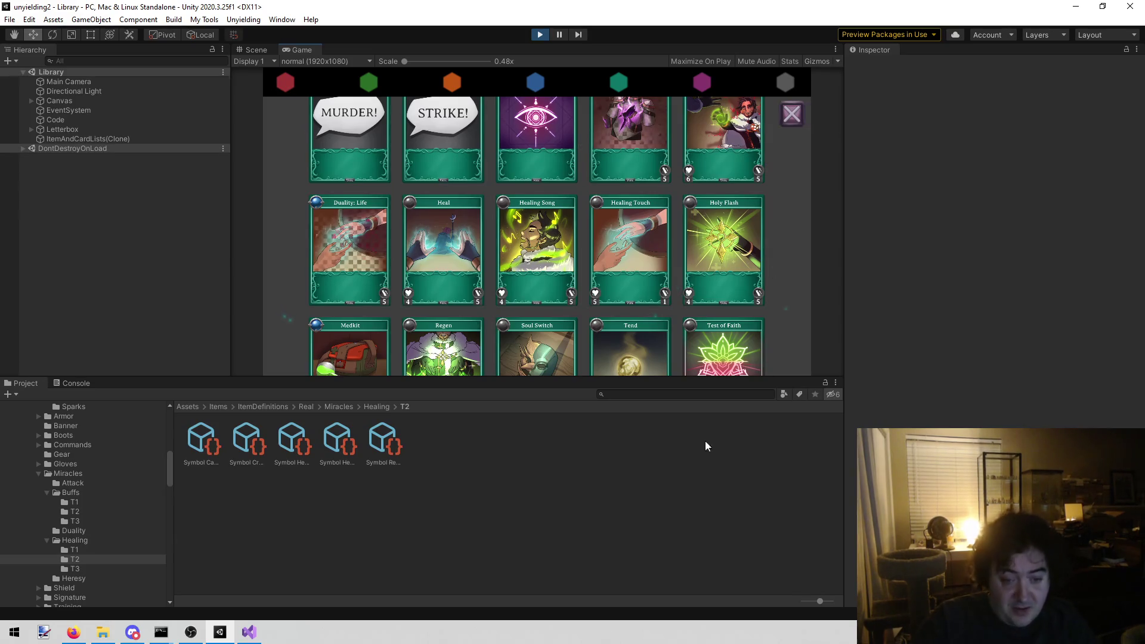
click(653, 394)
Search project assets for 'habit', open the Habit card asset, and stop the game
text(habit)
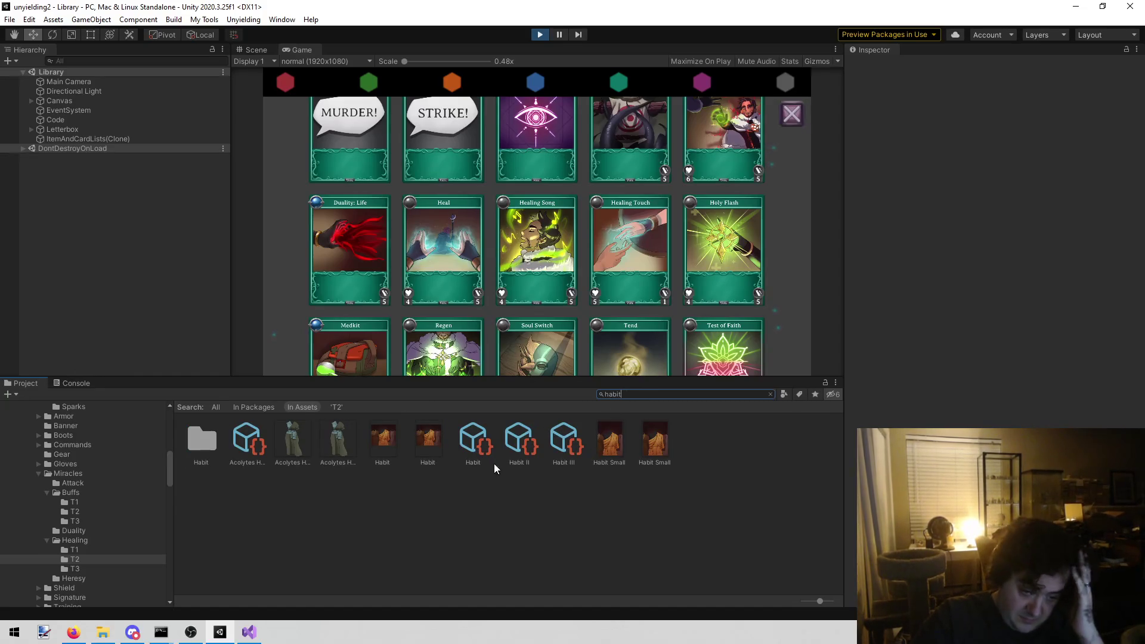
click(471, 444)
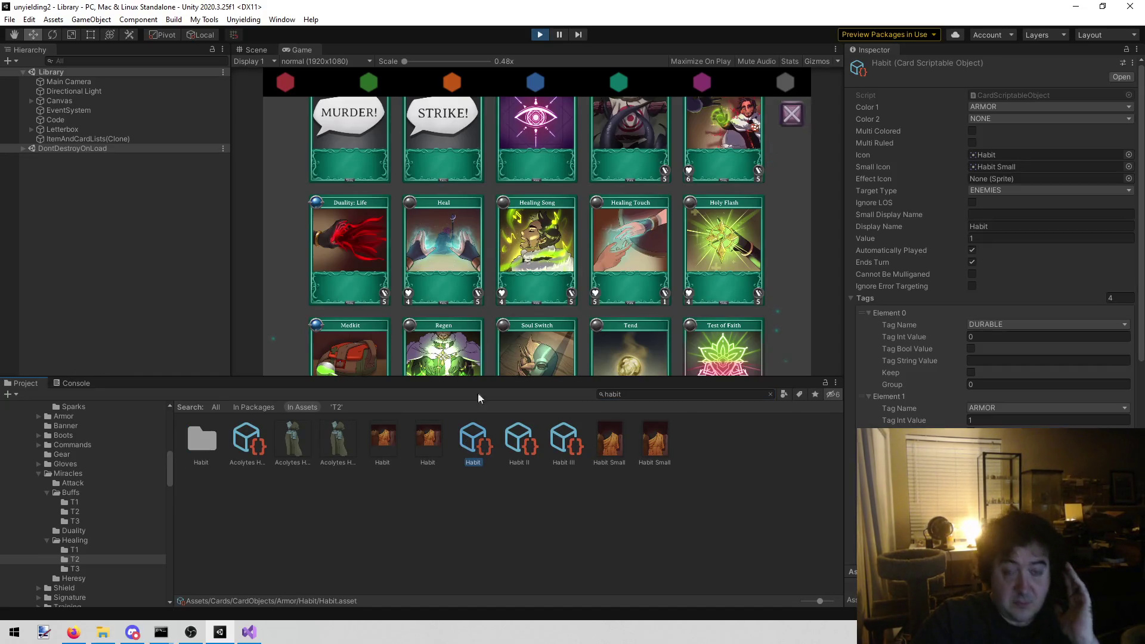
click(540, 37)
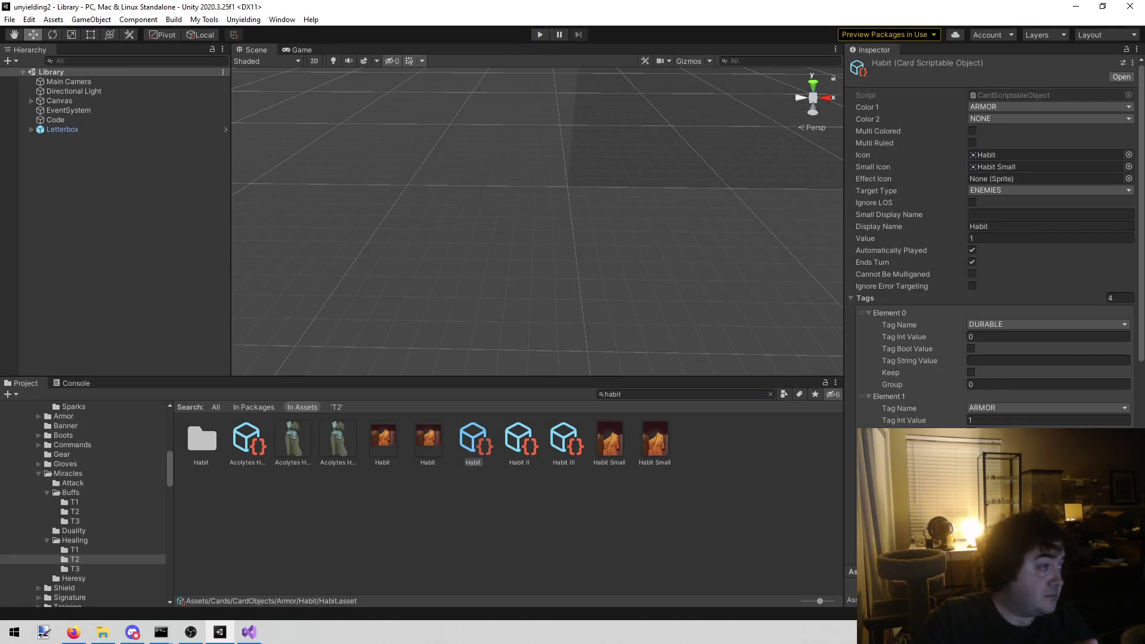
Bring up Firefox with Event_Art_Skyboat_Docks.png and maximize the window
key(alt+Tab)
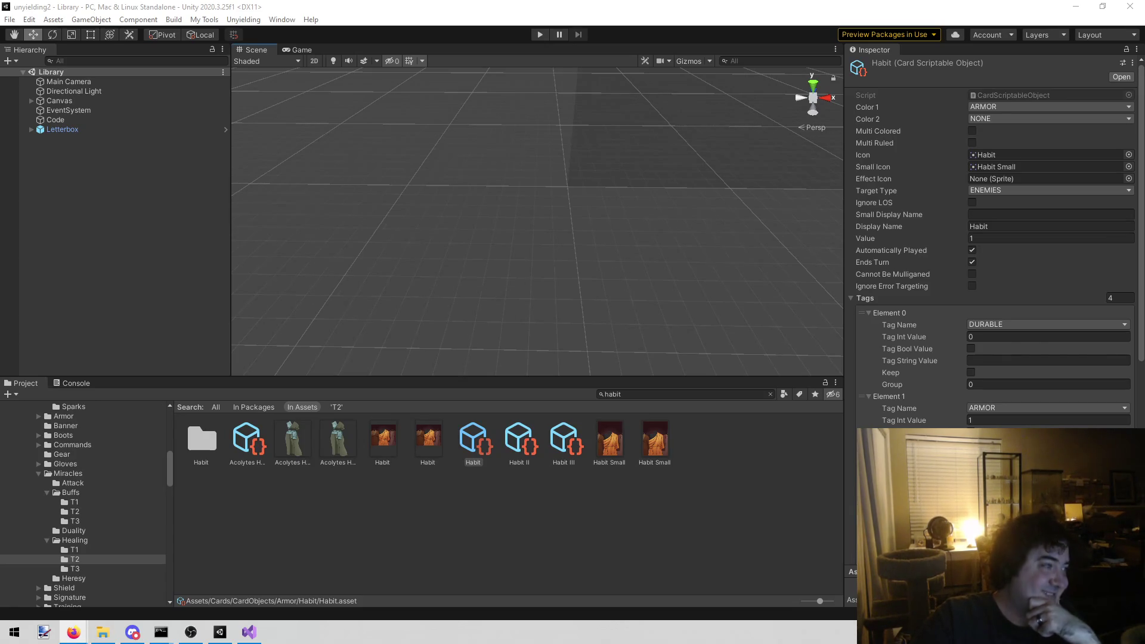
key(alt+Tab)
double_click(578, 134)
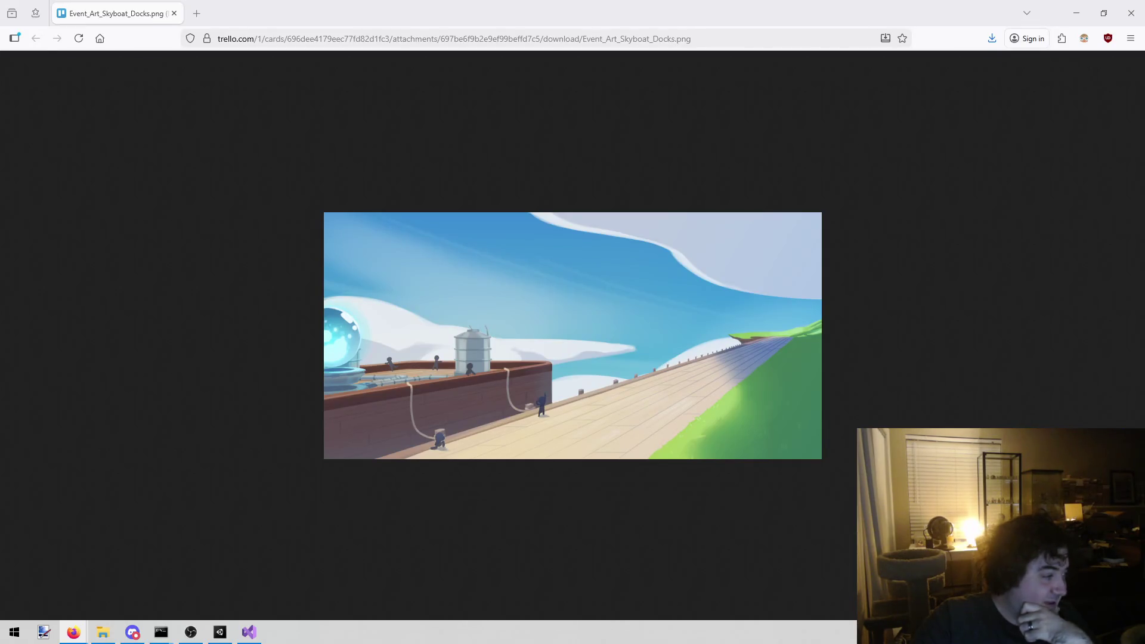
Open shattered.png in a new tab and return to the Skyboat docks artwork
mouse_move(673, 150)
mouse_down()
mouse_move(611, 117)
mouse_move(309, 56)
mouse_move(236, 21)
mouse_up()
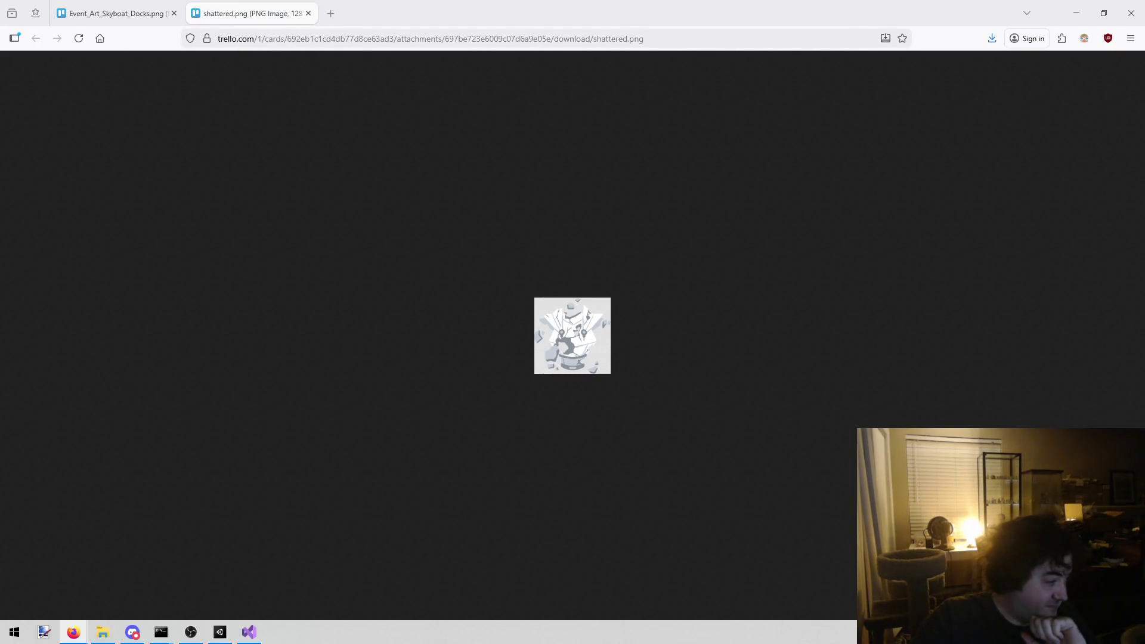
click(155, 12)
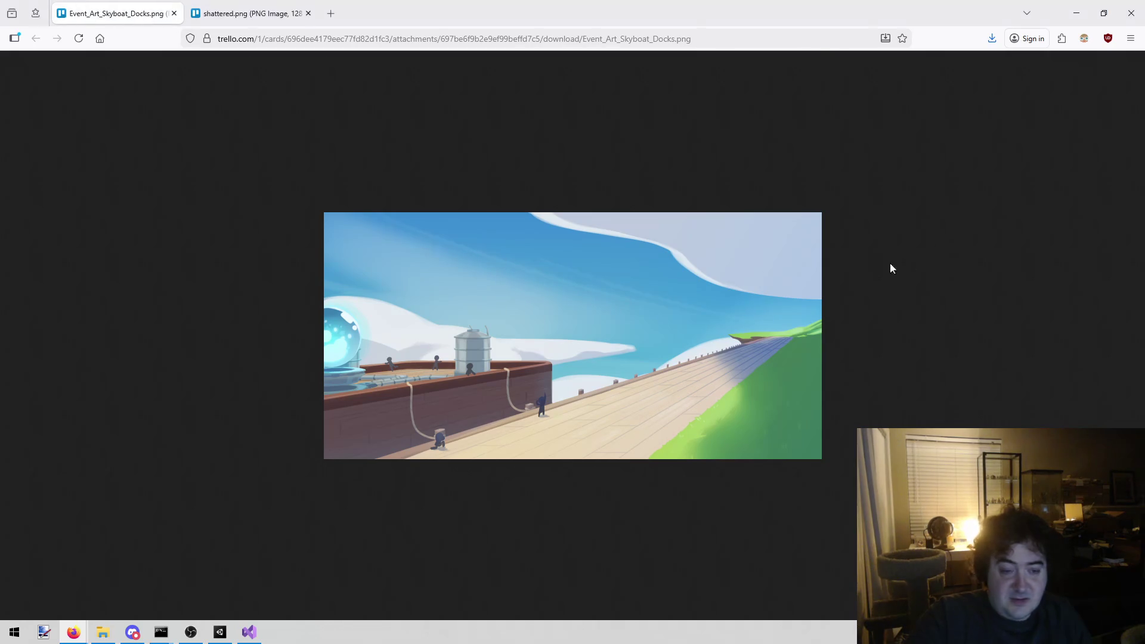
right_click(495, 291)
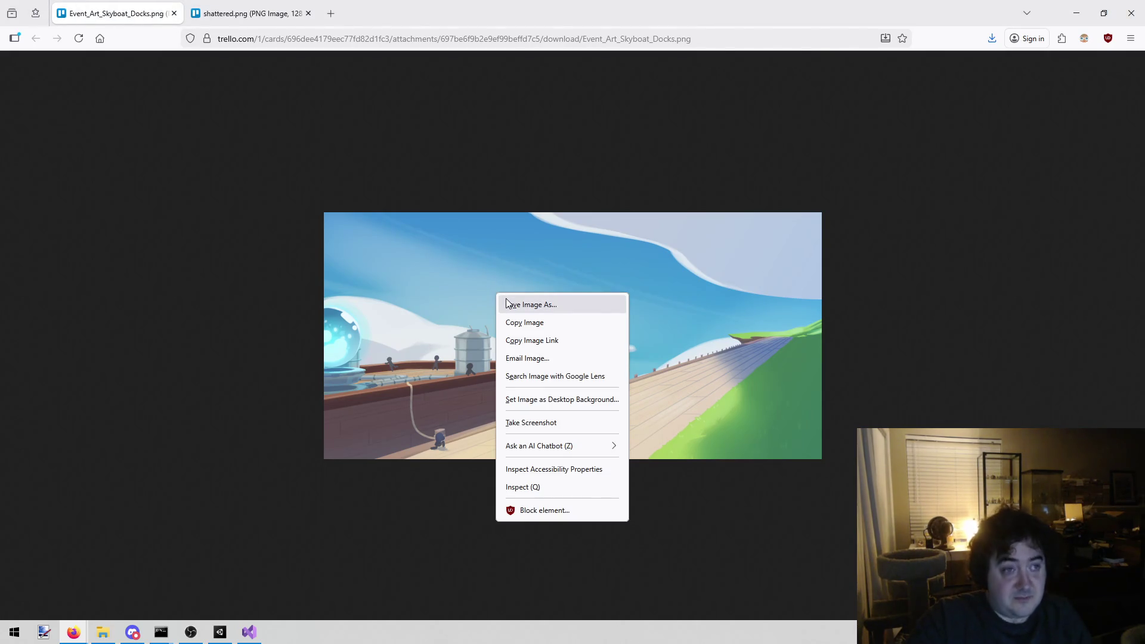
Open Weabaks_Creed and another reference image in new tabs, closing the Card_Draft_Expose tab
click(149, 335)
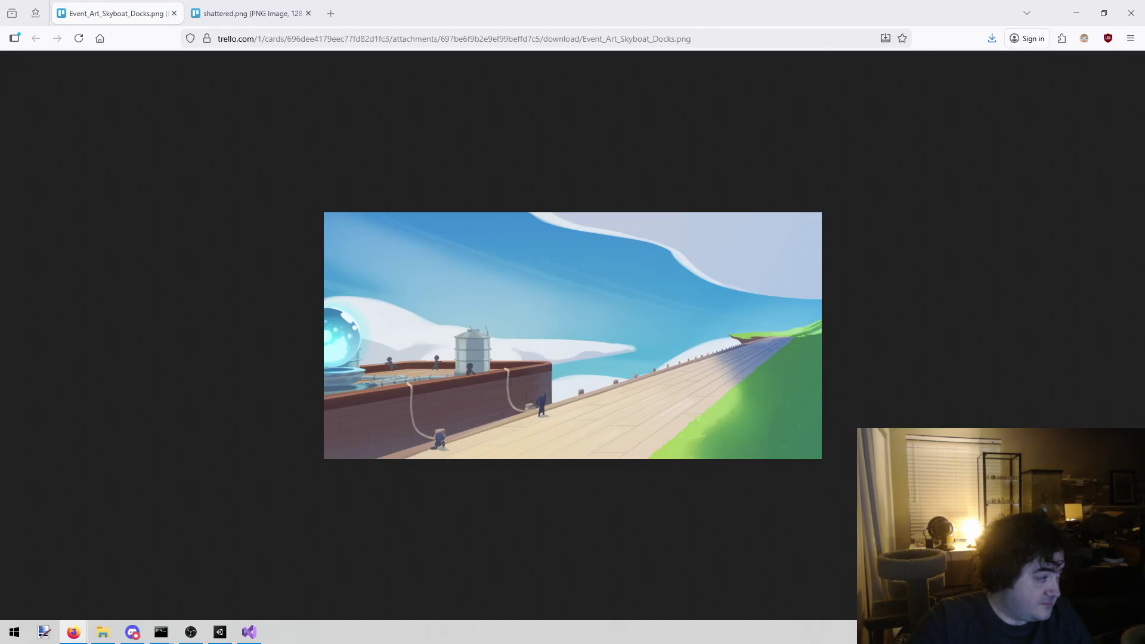
mouse_move(523, 179)
mouse_down()
mouse_move(371, 41)
mouse_move(388, 13)
mouse_up()
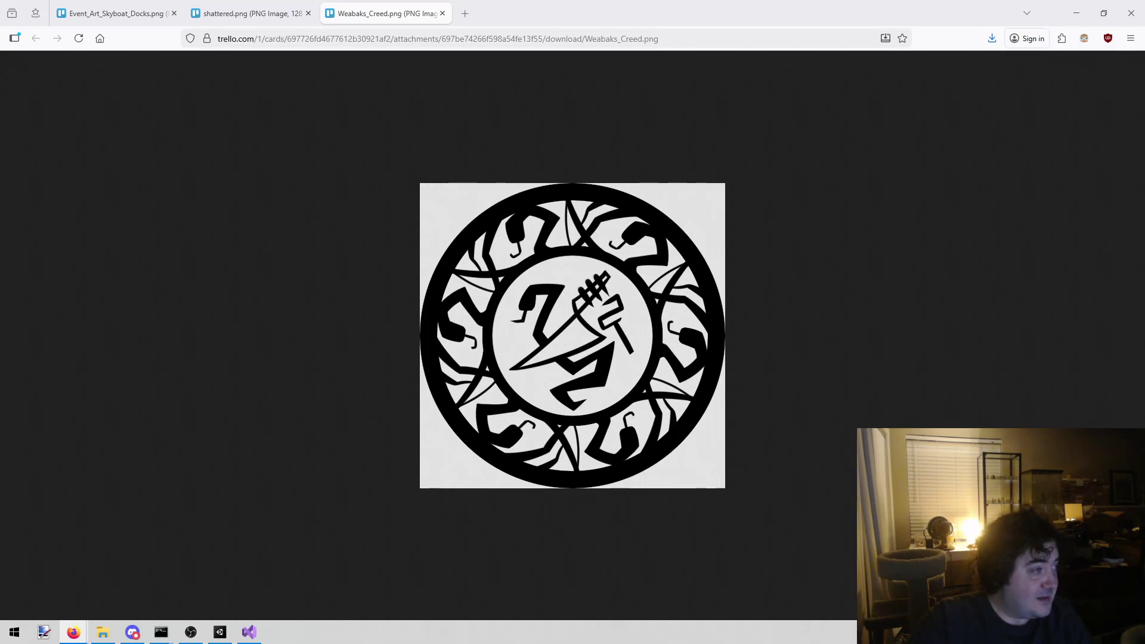
mouse_move(238, 157)
mouse_down()
mouse_move(387, 34)
mouse_move(501, 8)
mouse_up()
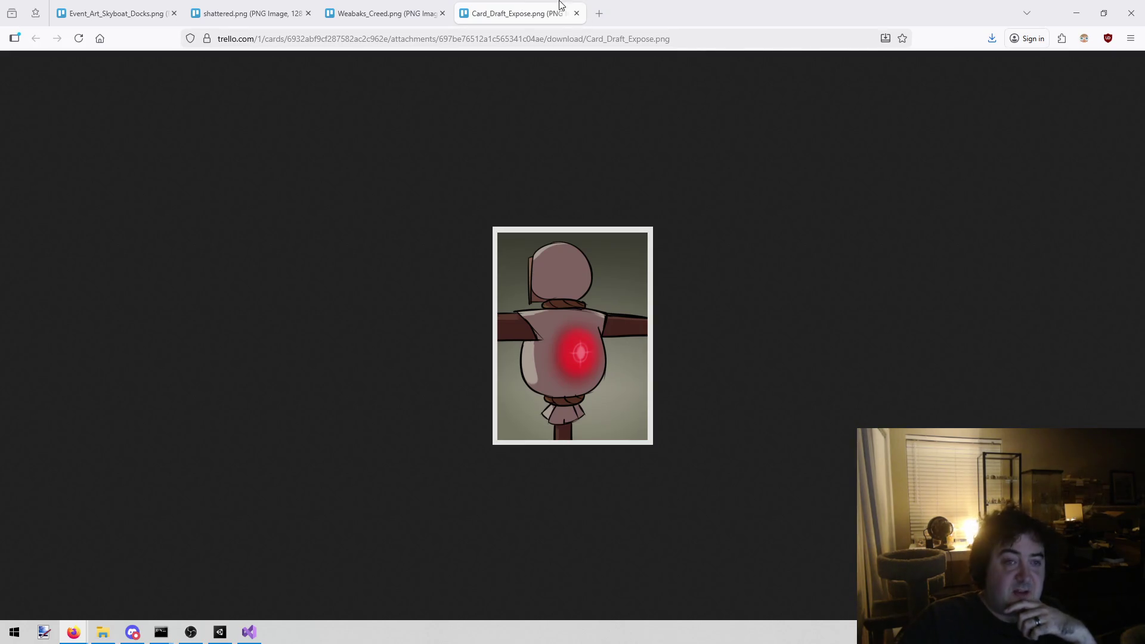
middle_click(527, 5)
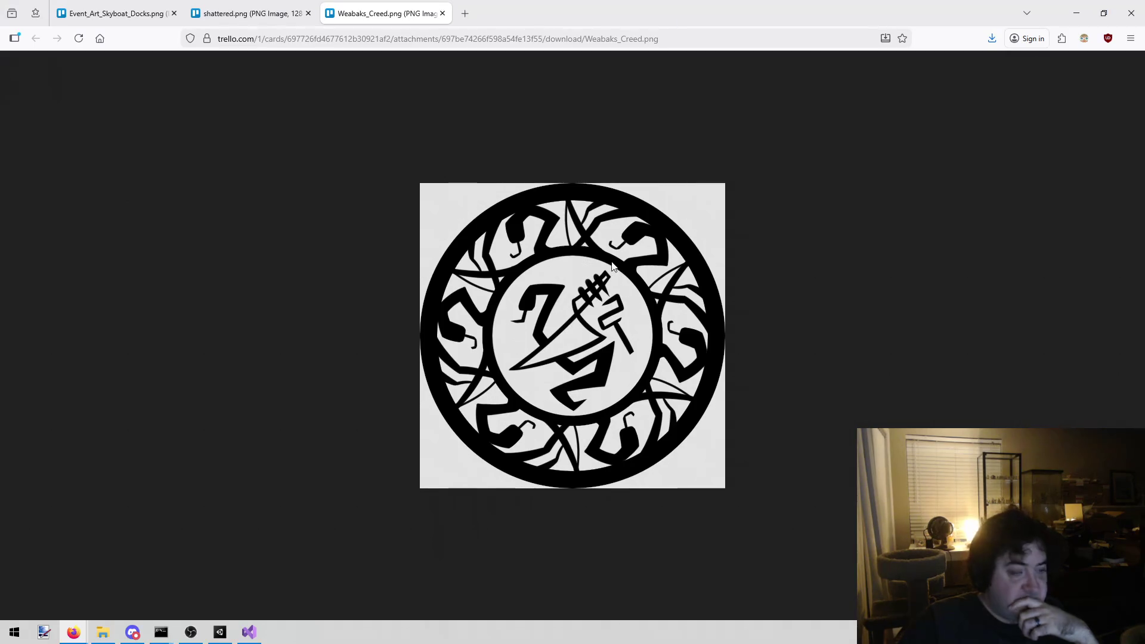
Save Weabaks_Creed.png and shattered.png into Downloads, then return to Unity
right_click(550, 267)
click(587, 290)
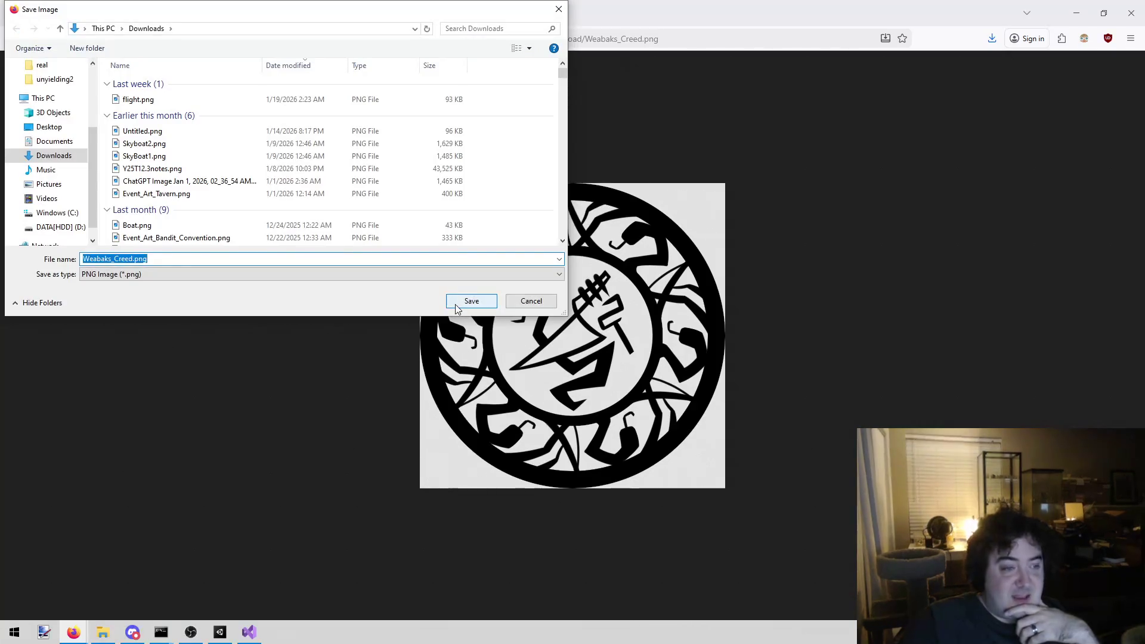
click(456, 305)
key(ctrl+w)
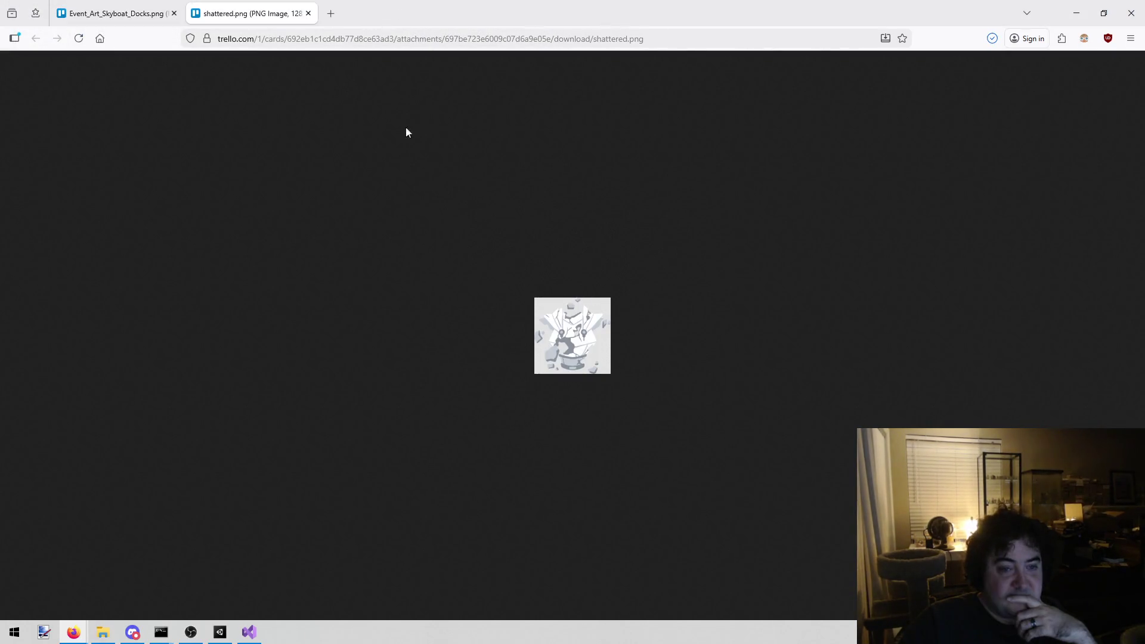
right_click(568, 326)
click(590, 337)
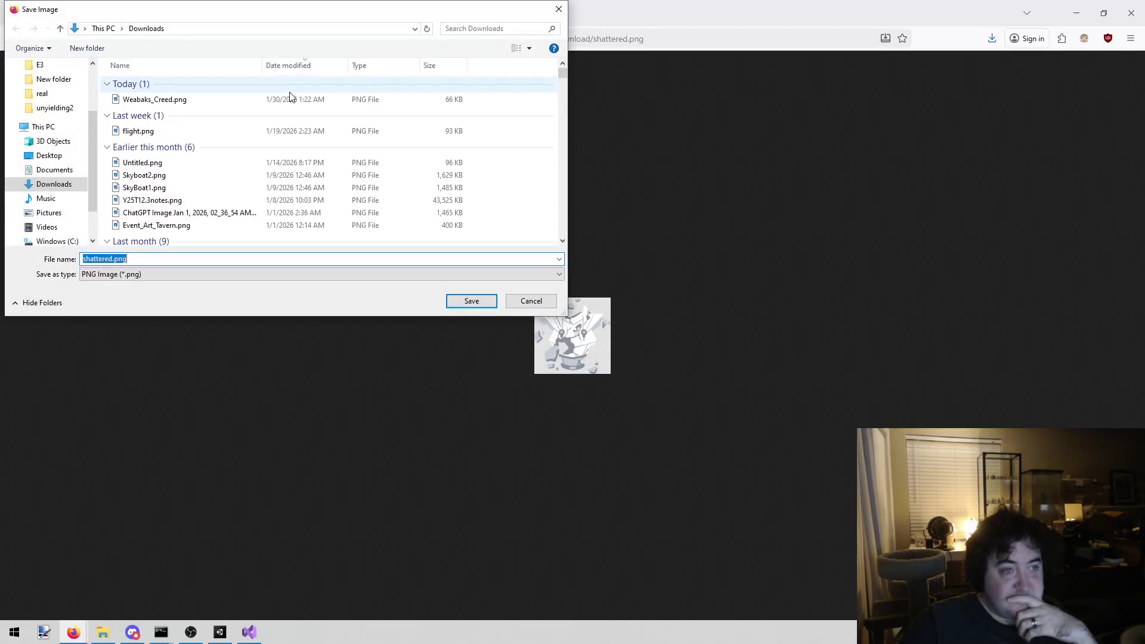
click(471, 300)
click(221, 630)
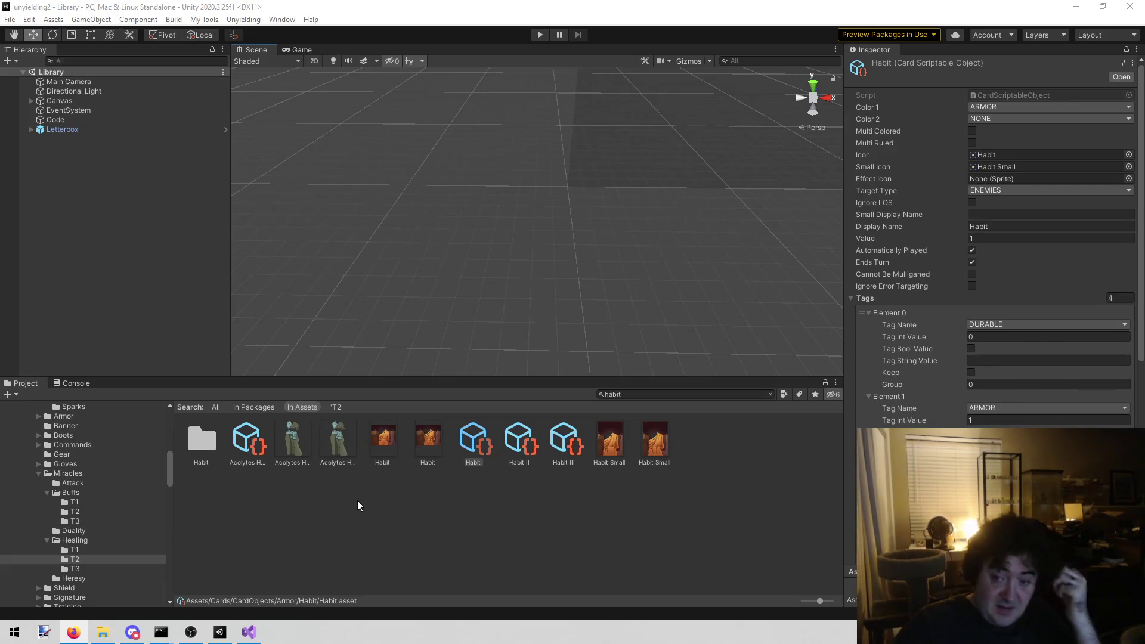
click(517, 449)
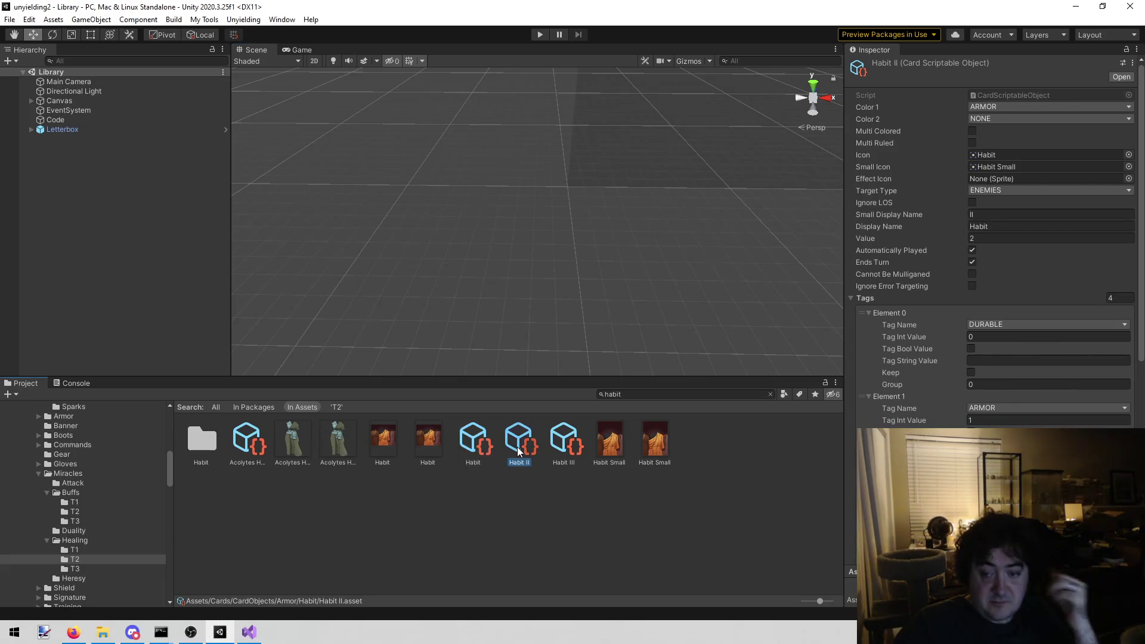
click(492, 445)
click(571, 441)
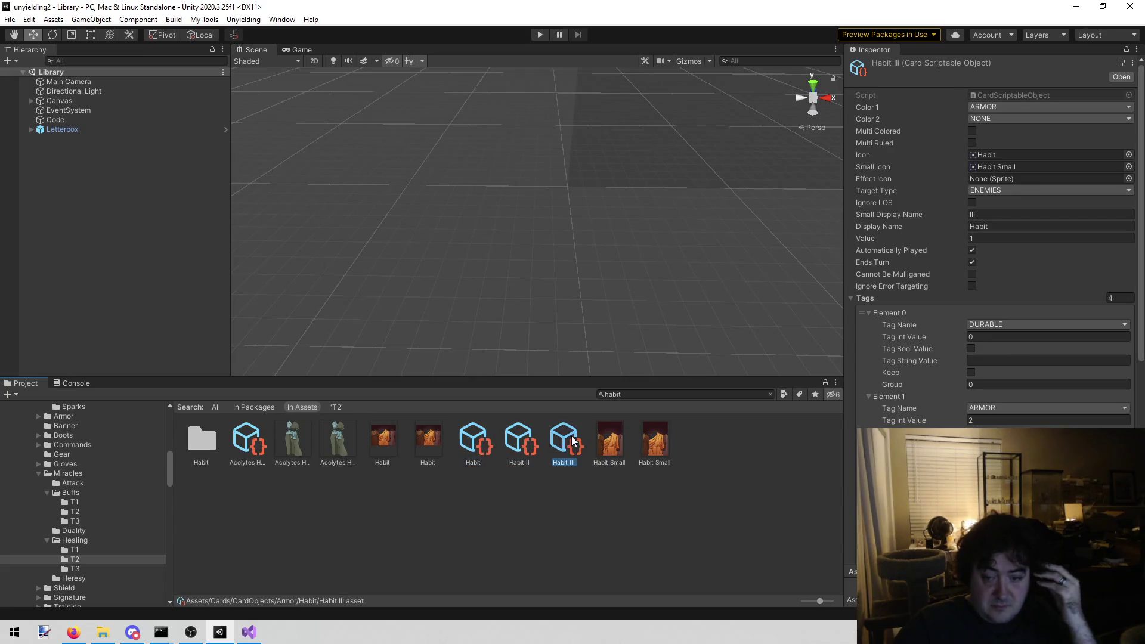
click(505, 435)
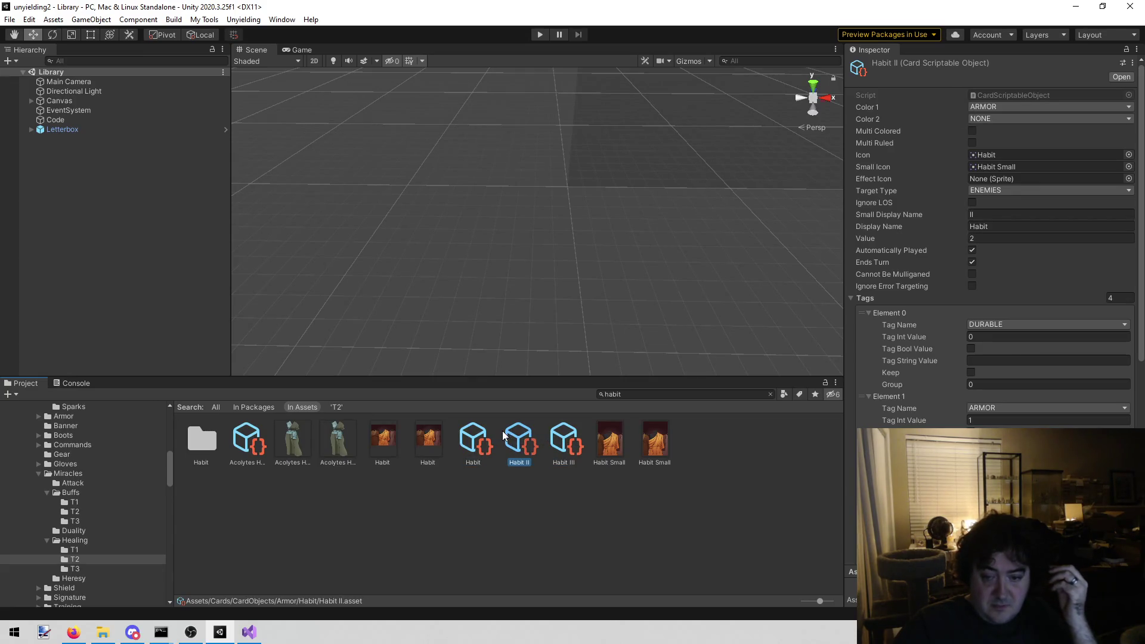
click(475, 439)
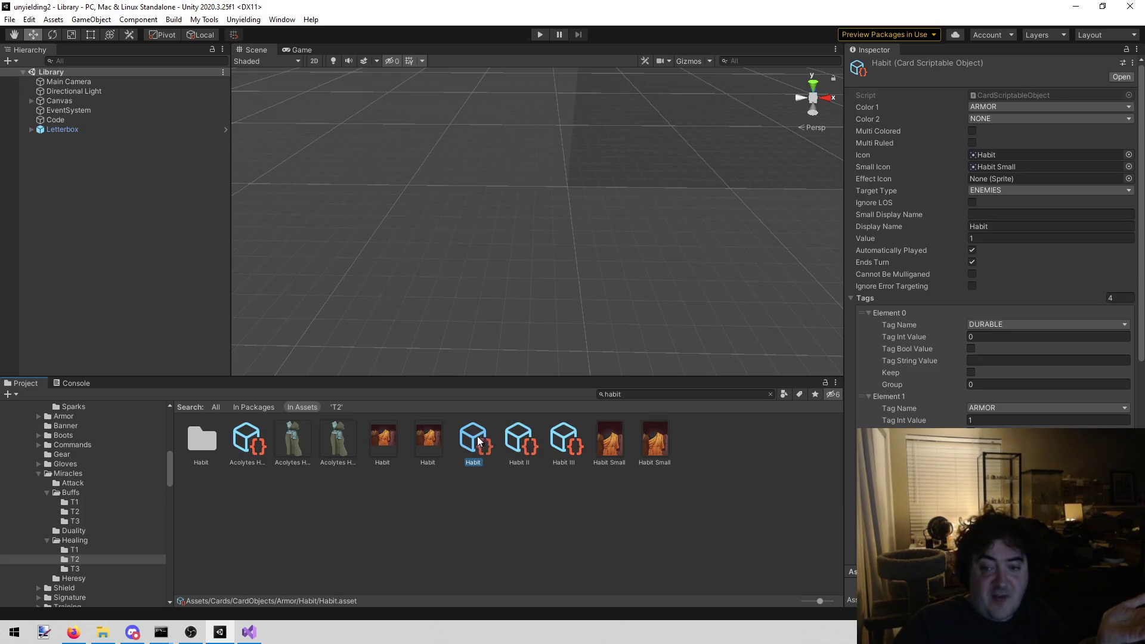
click(524, 444)
click(562, 443)
click(534, 436)
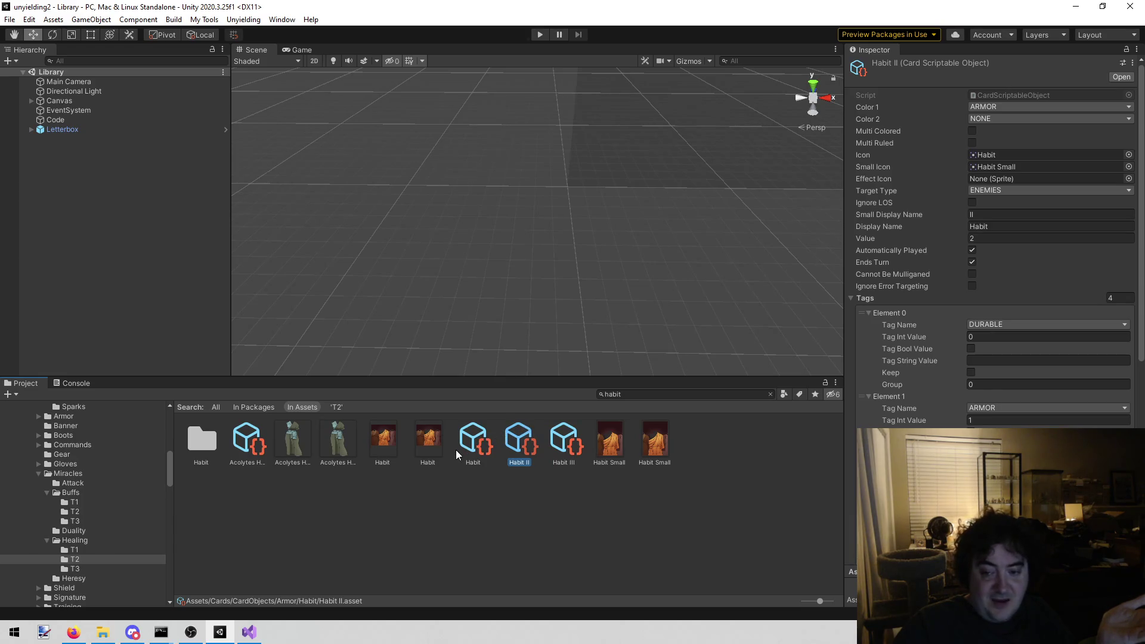
click(473, 437)
click(516, 446)
click(483, 447)
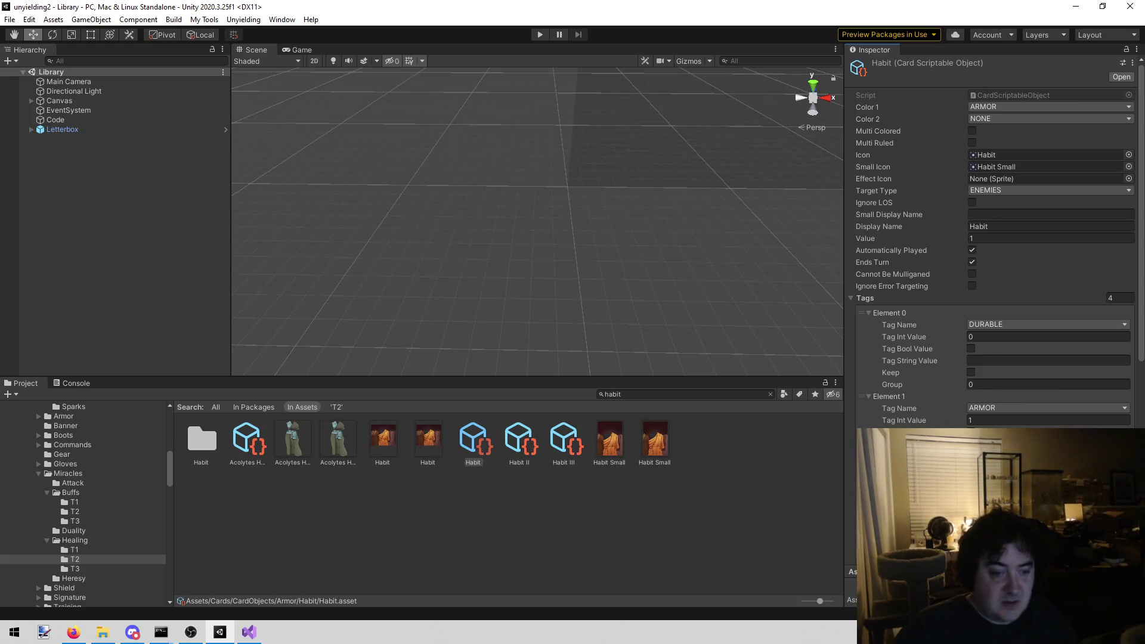
Find Feather Skirt via 'feather skirt' search and view its Armor 3, ArmorDurability 6, Move 2 tags
click(689, 391)
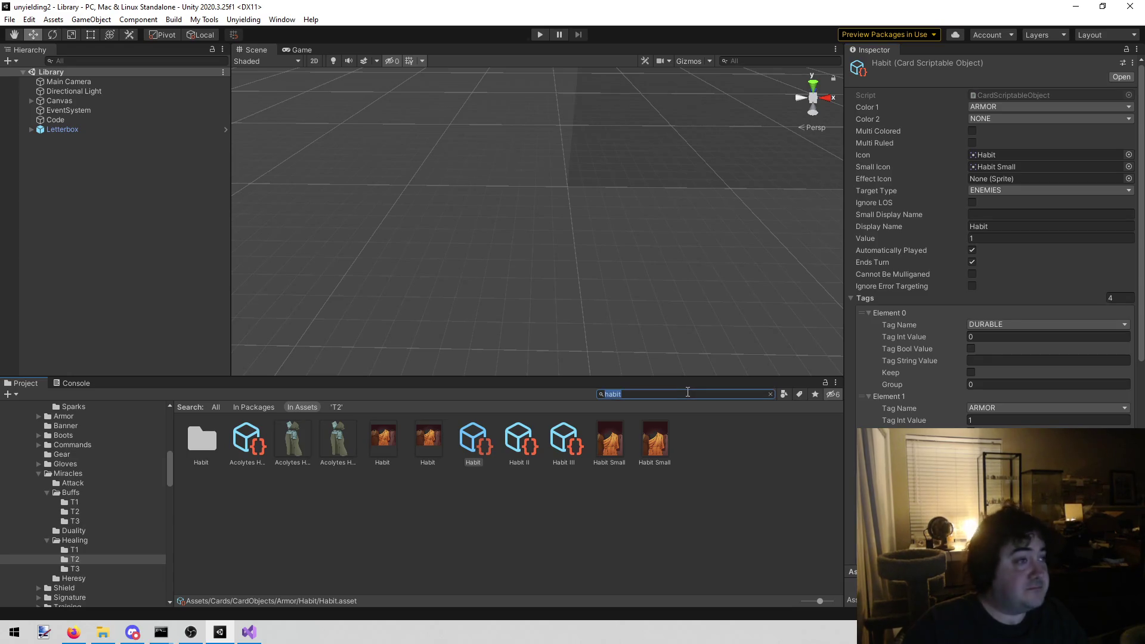
text(feather skirt)
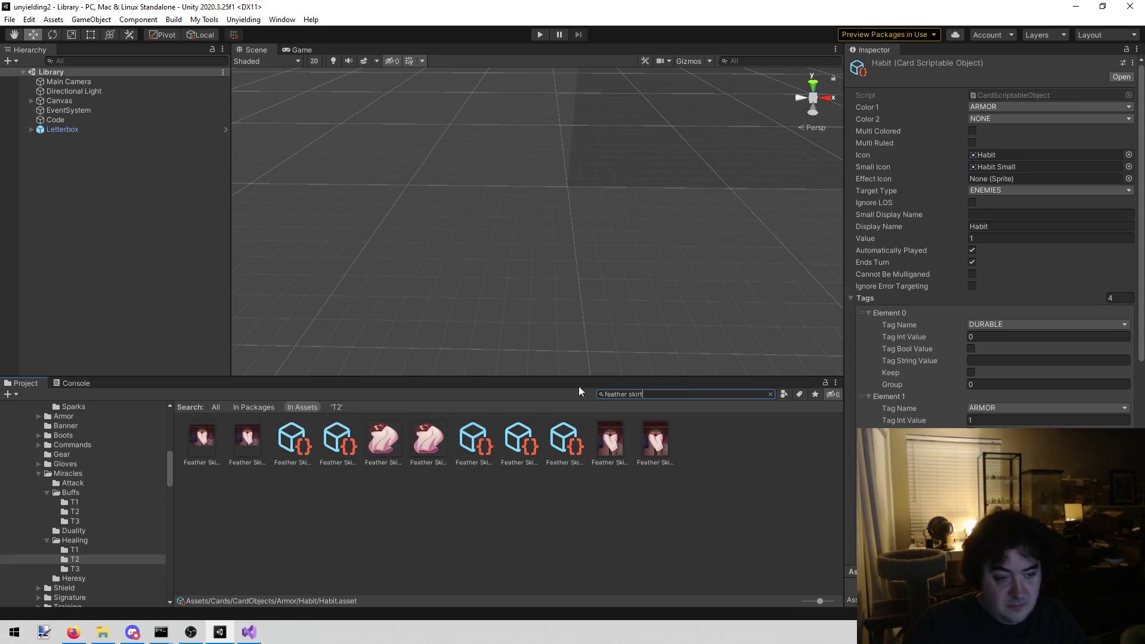
click(300, 446)
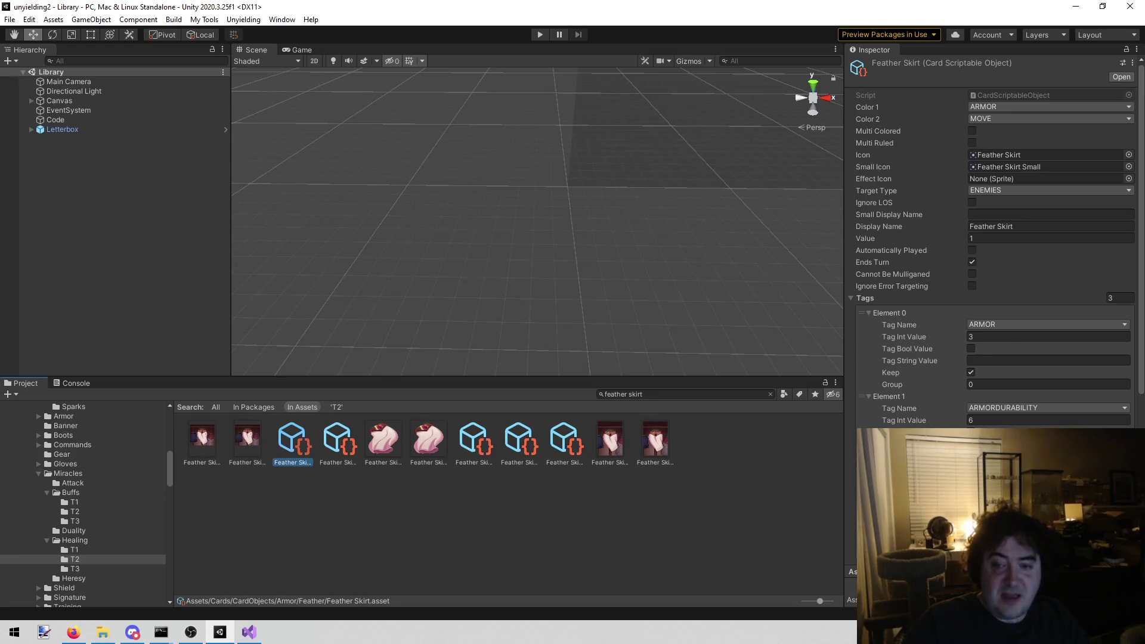
scroll(993, 239, down, 5)
click(675, 395)
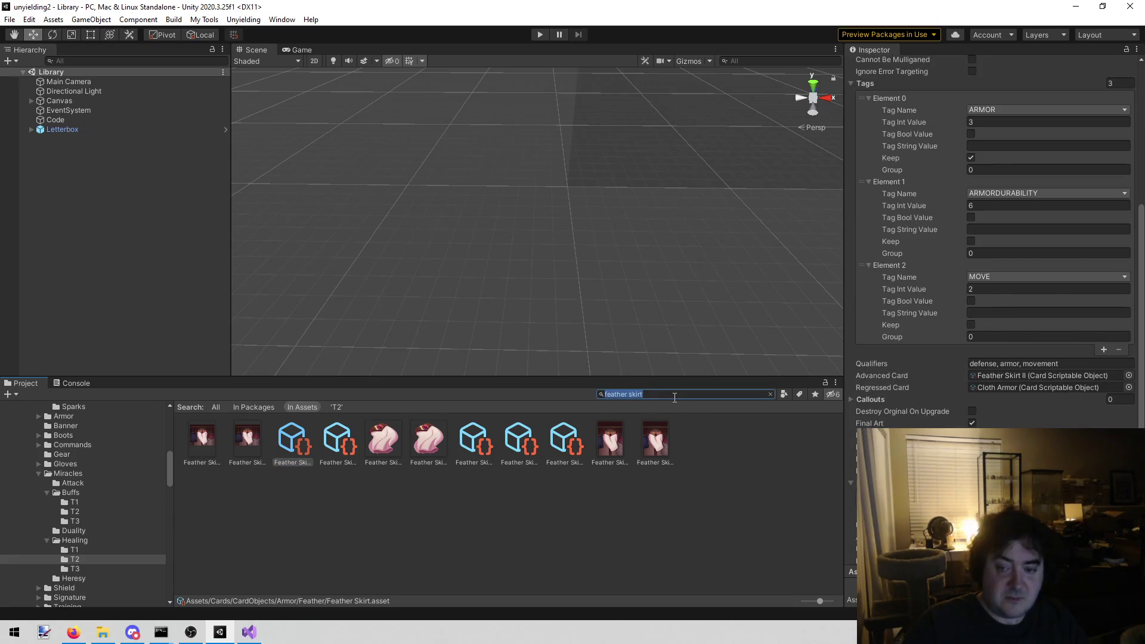
Search 'habit', select the base Habit card, and change its ArmorDurability value from 4 to 5
key(BackSpace)
text(habit)
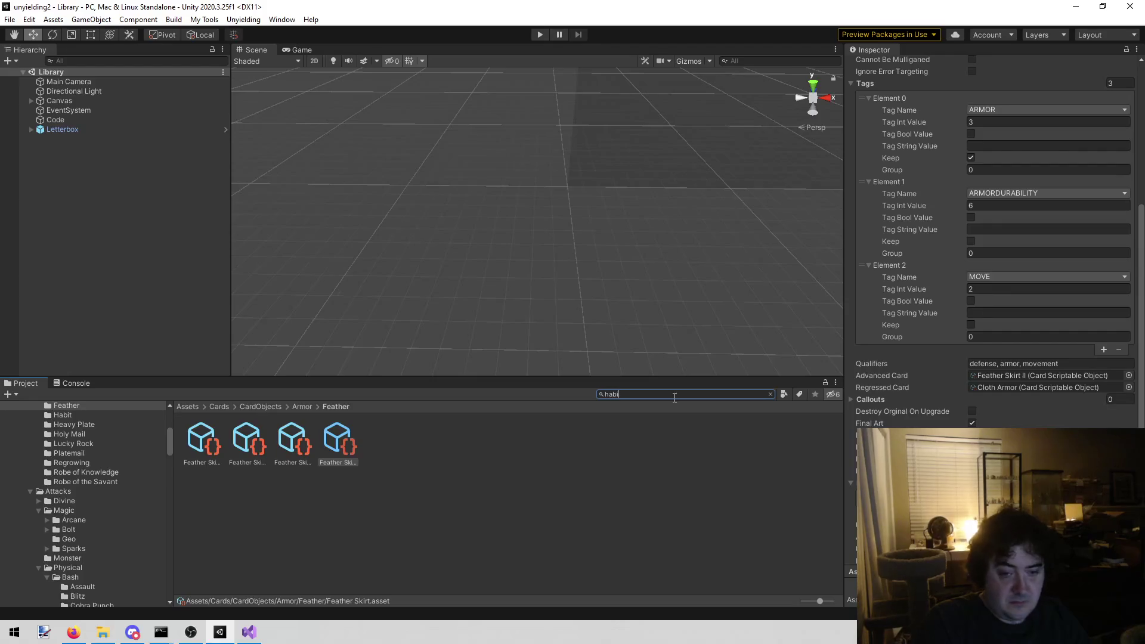
click(465, 442)
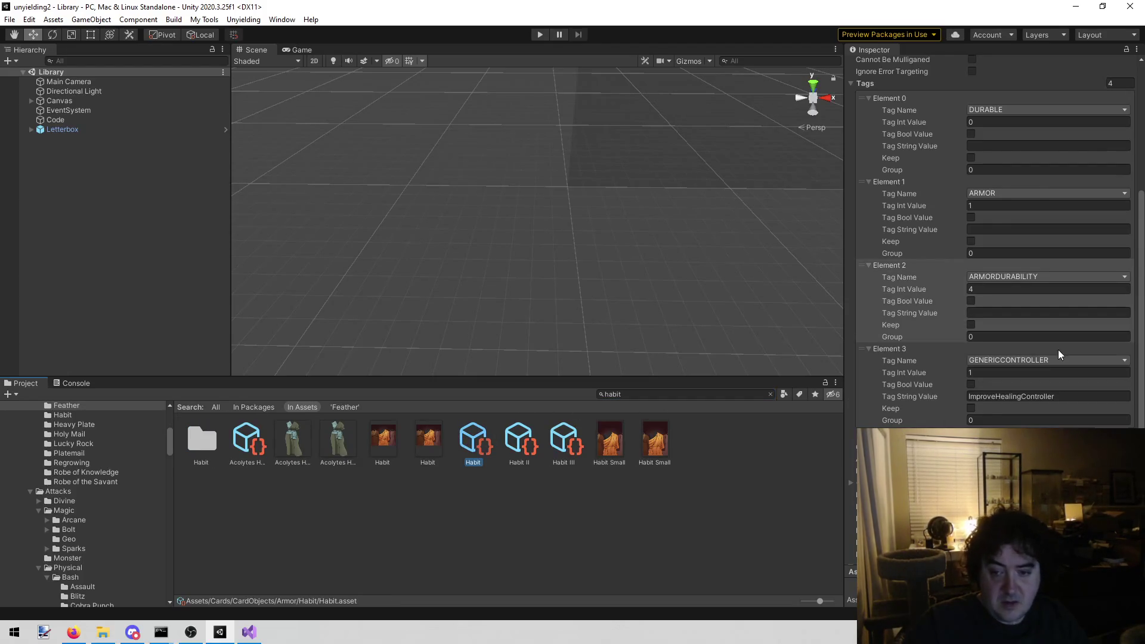
click(1000, 290)
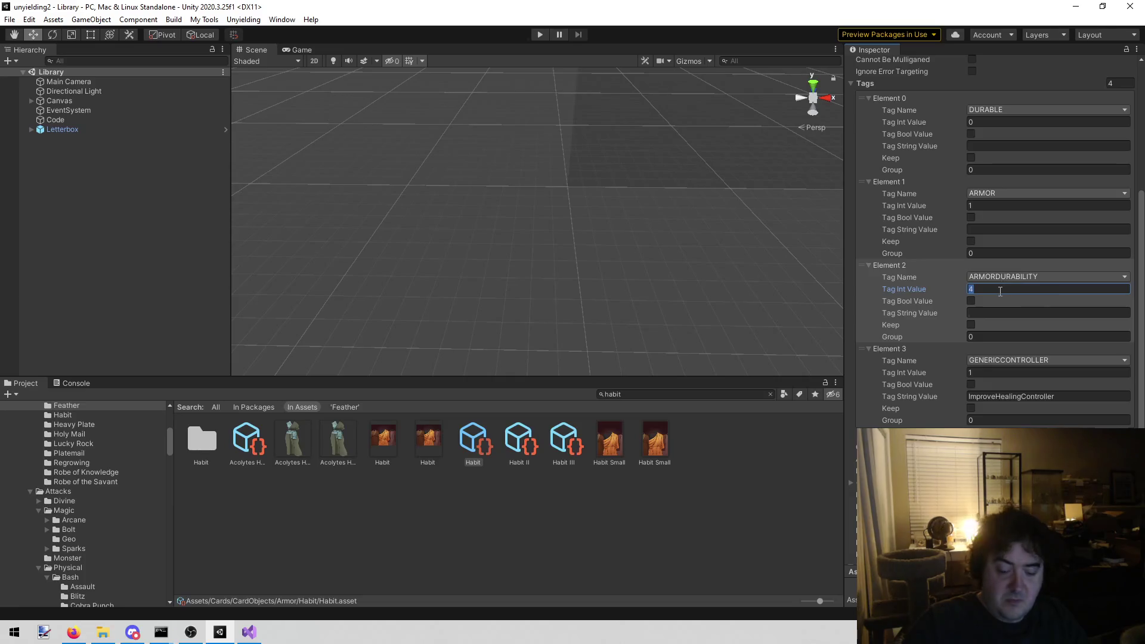
text(5)
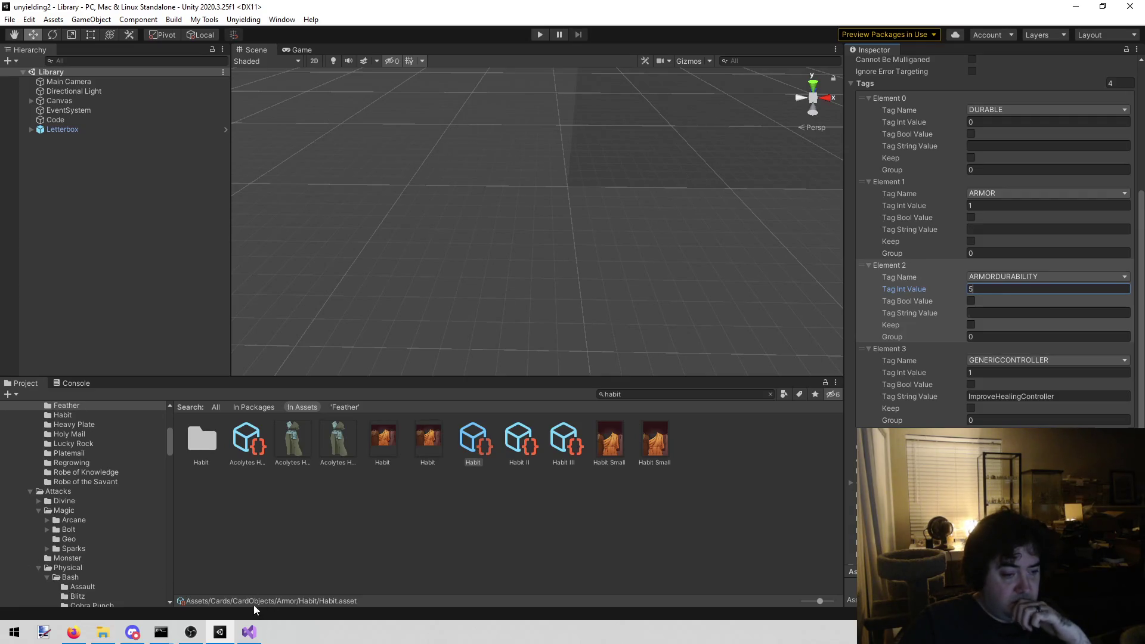
click(249, 632)
Compare Habit II and Habit III tag values, leaving Habit III unchanged, then return to todo.txt
click(502, 308)
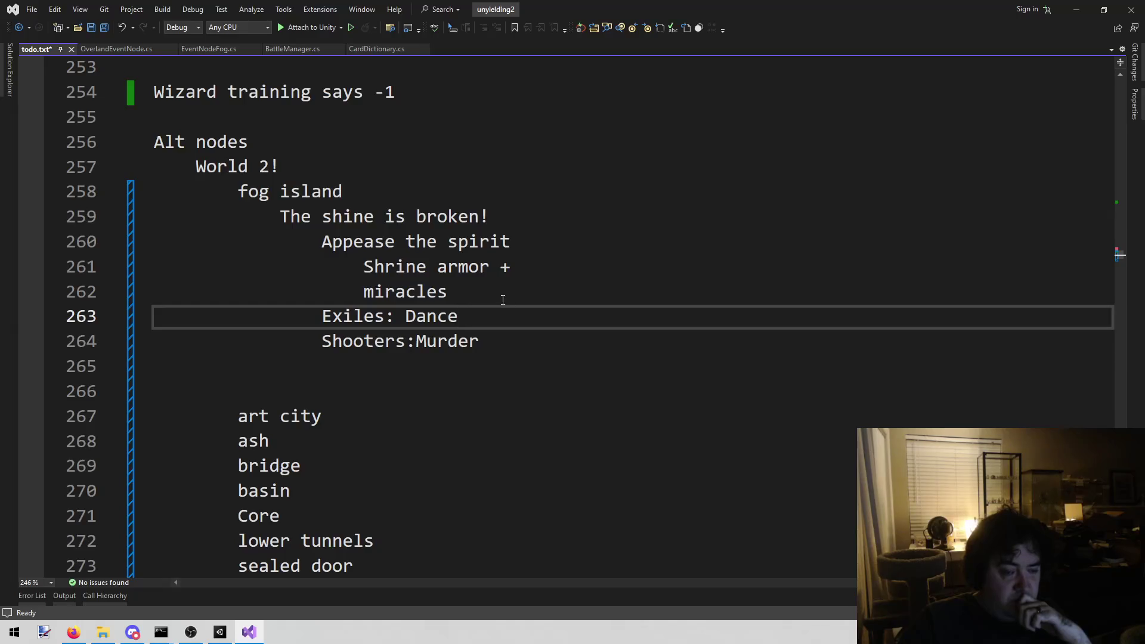
click(220, 633)
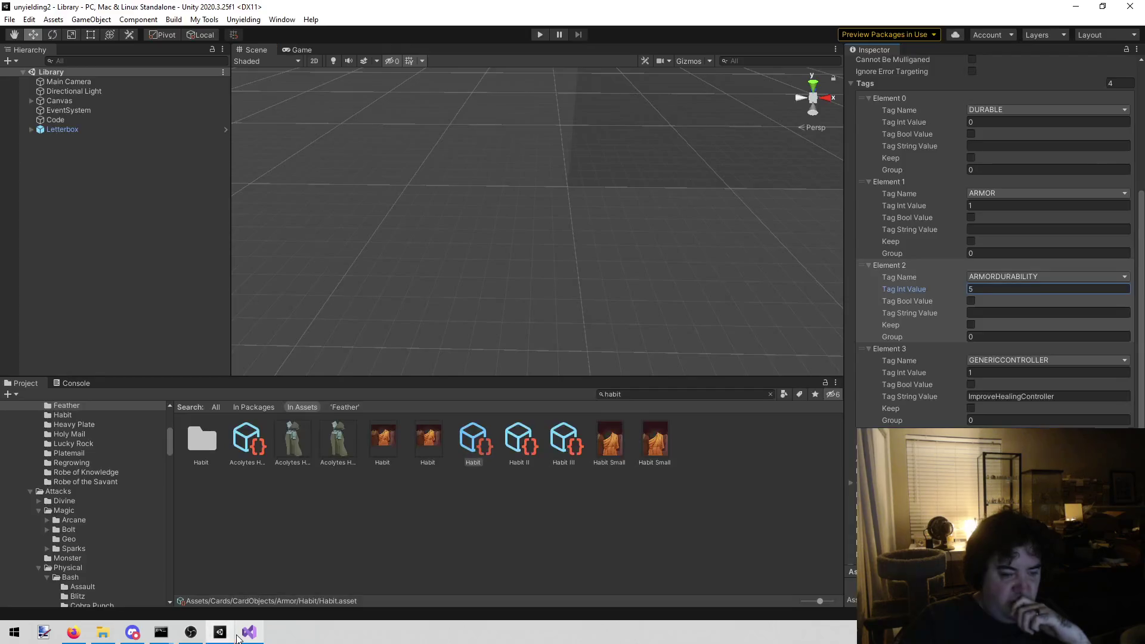
mouse_move(235, 633)
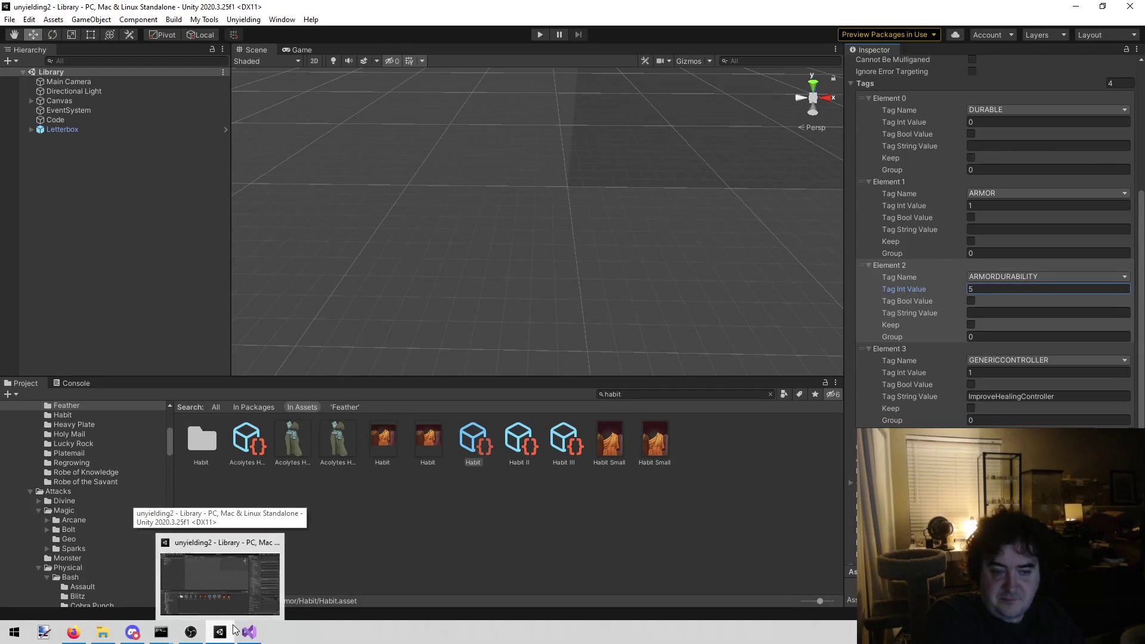
click(523, 440)
click(562, 449)
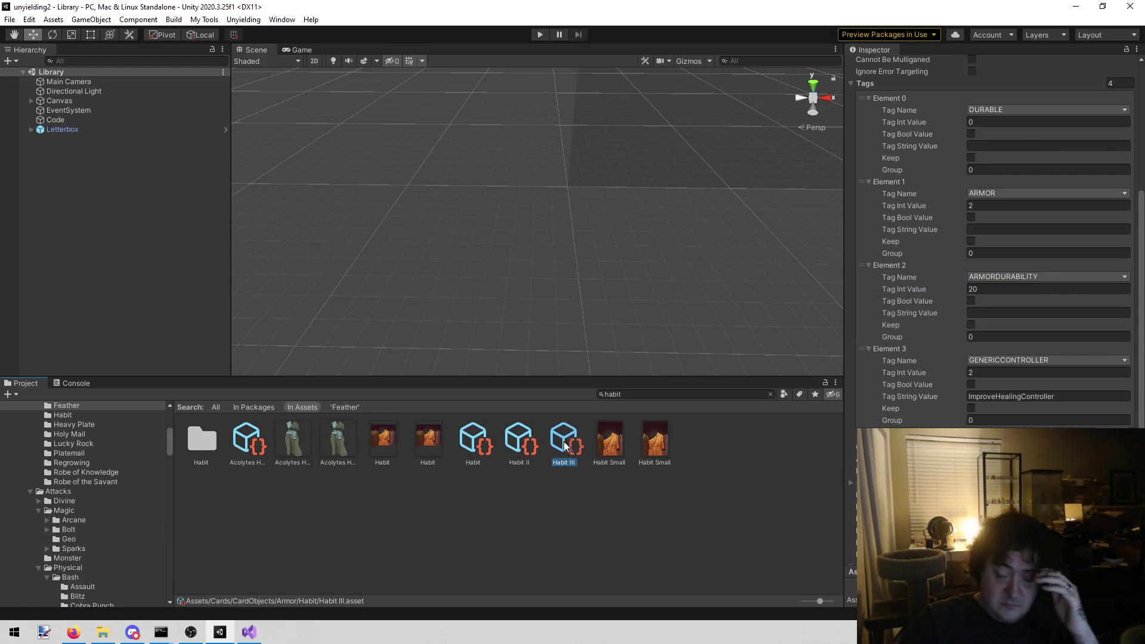
click(523, 446)
click(558, 458)
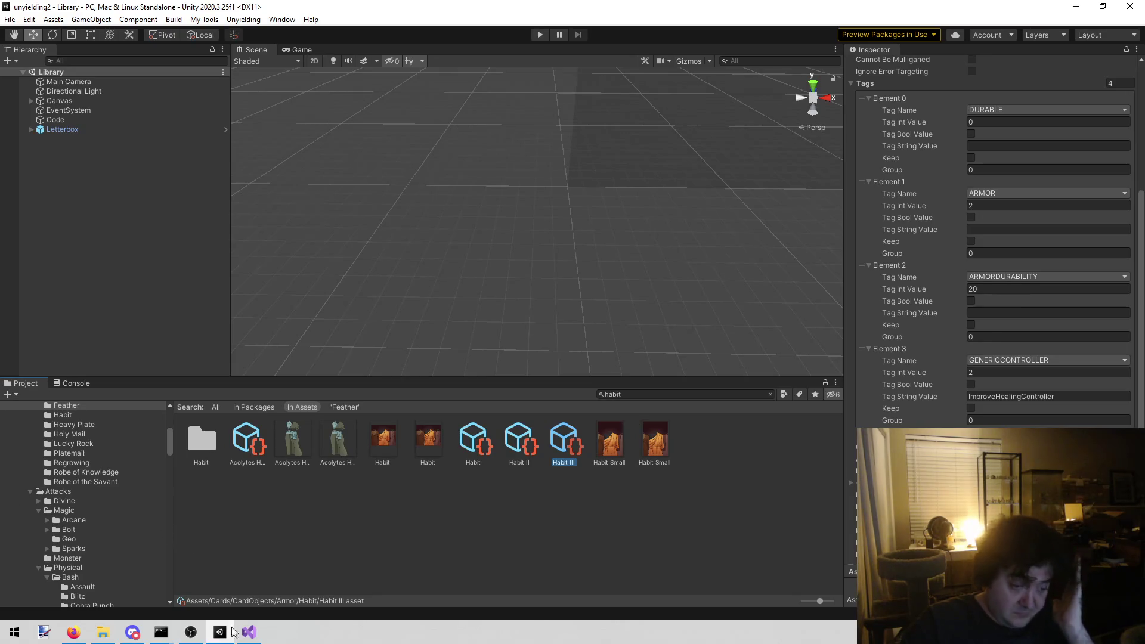
click(260, 638)
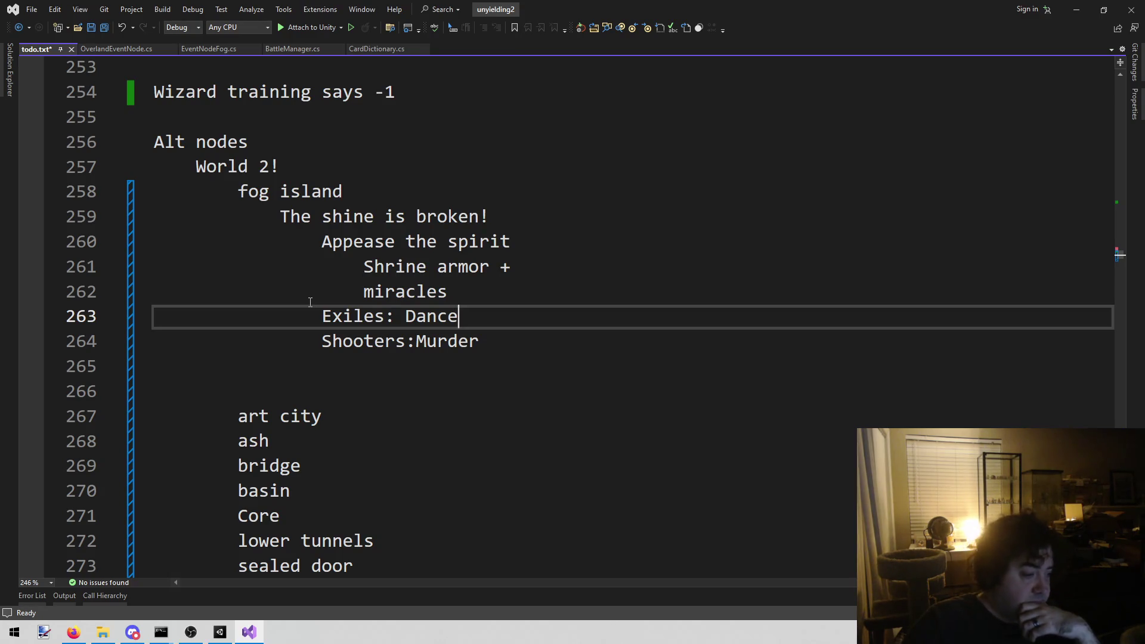
Switch from the todo notes to Firefox showing the imgur map NNa4iyA.png
key(alt+Tab)
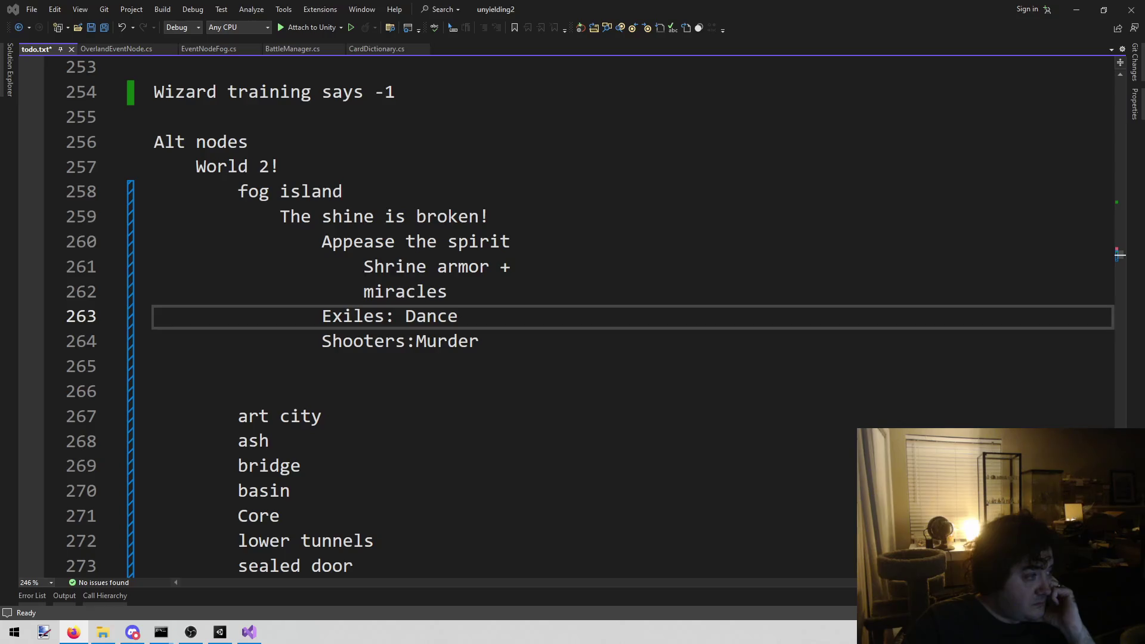
key(alt+Tab)
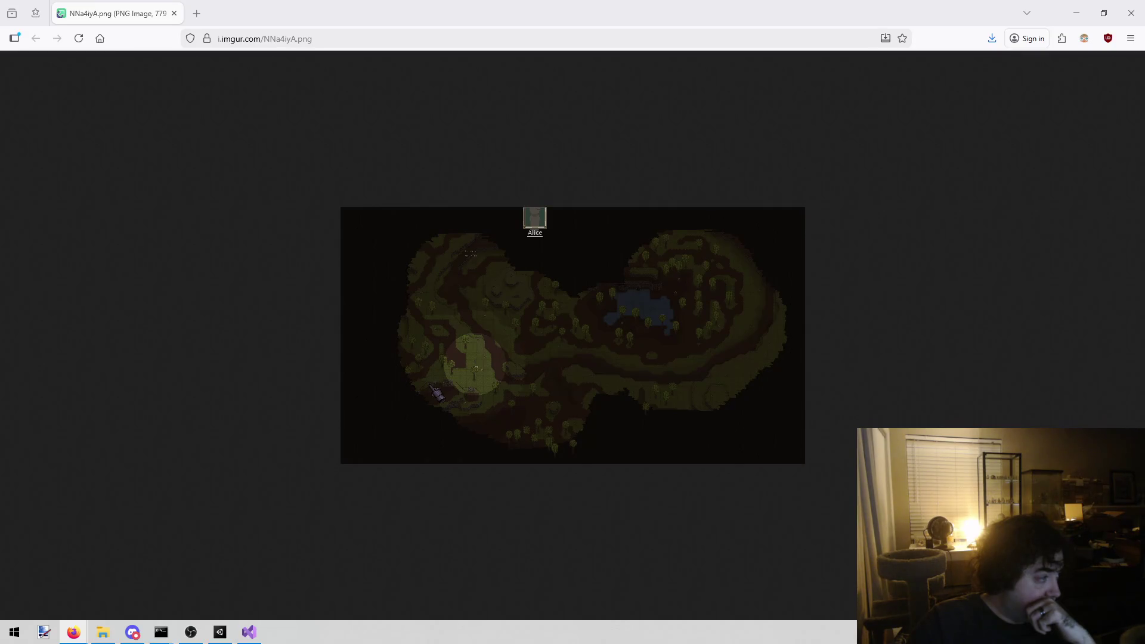
Open the in-game forest screenshot Xtz4lkq.png in a second Firefox tab
mouse_move(432, 200)
mouse_down()
mouse_move(241, 66)
mouse_move(223, 15)
mouse_move(251, 13)
mouse_up()
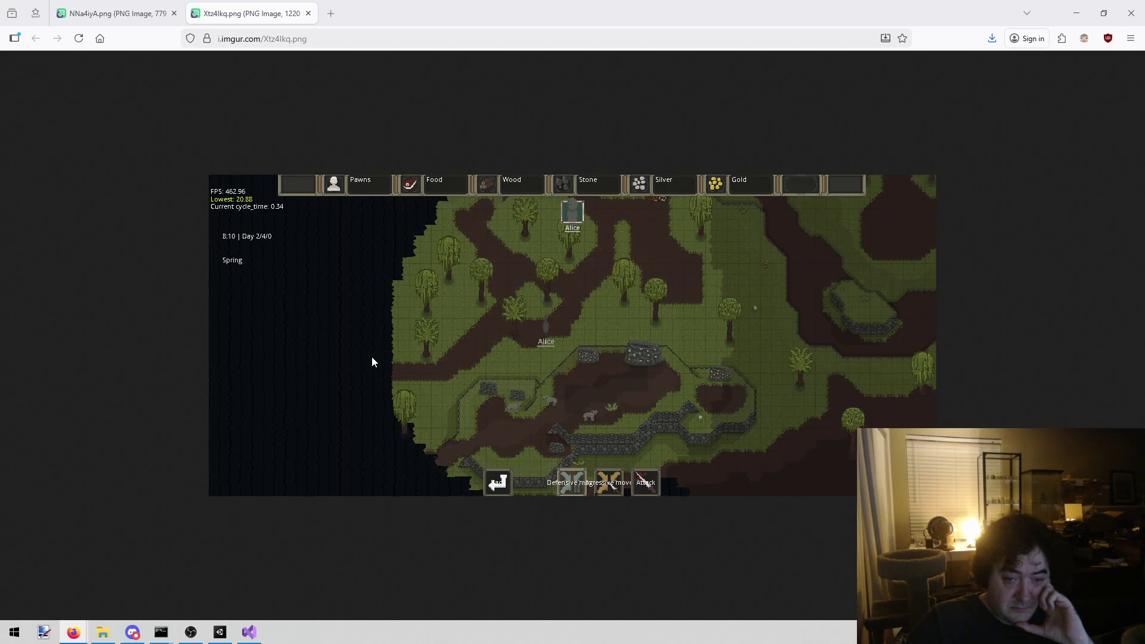
Compare the NNa4iyA.png and Xtz4lkq.png reference screenshots, then return to the Visual Studio todo notes
click(126, 14)
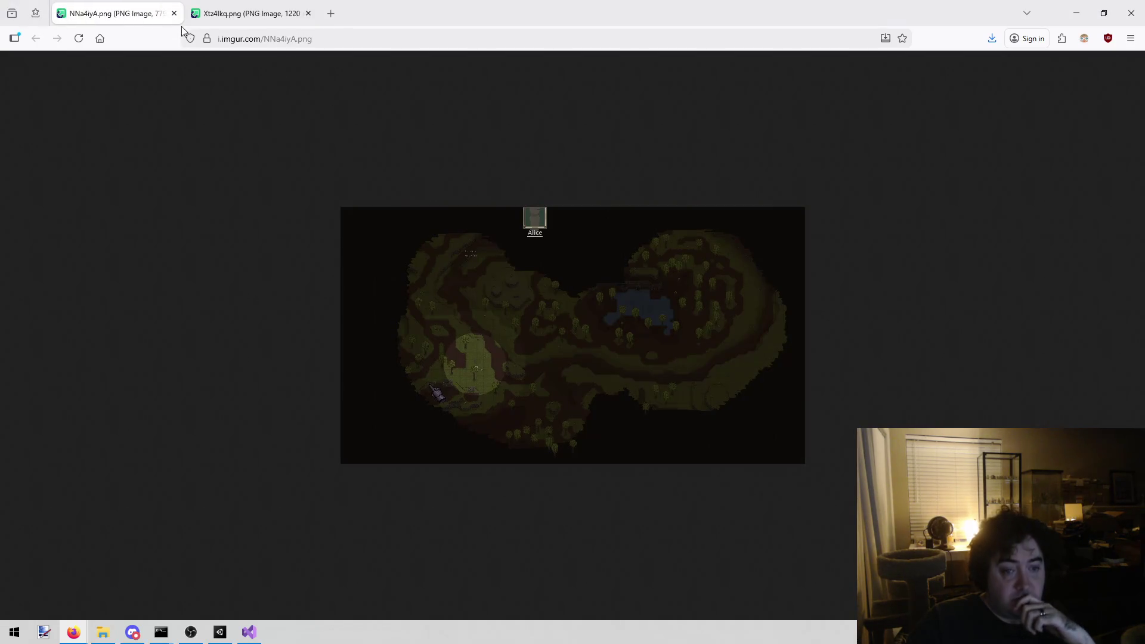
click(232, 18)
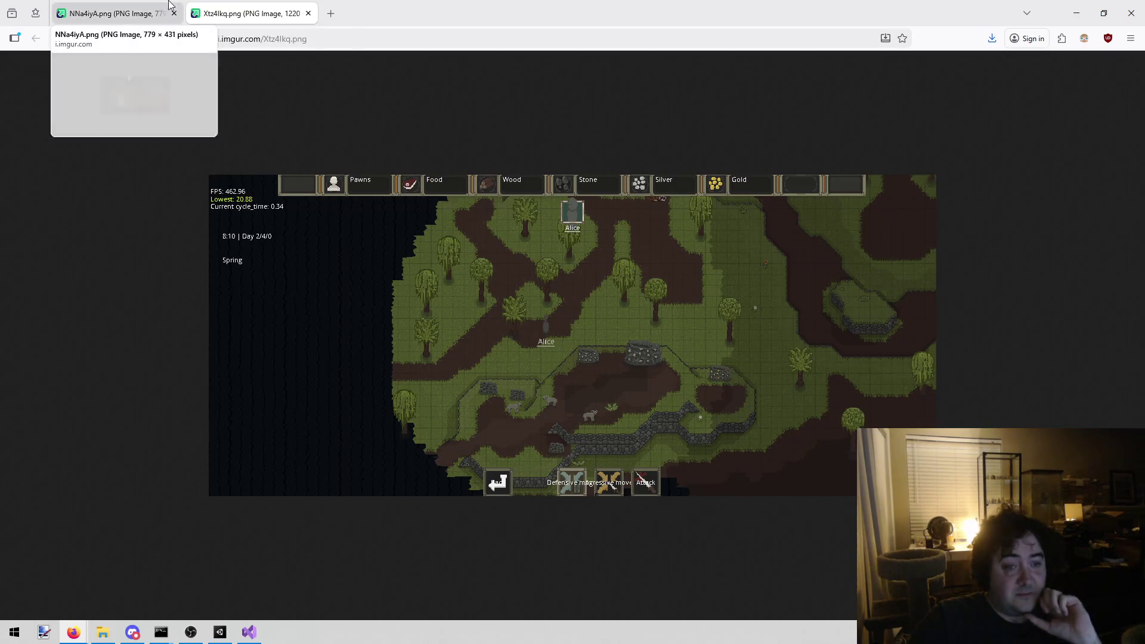
click(118, 4)
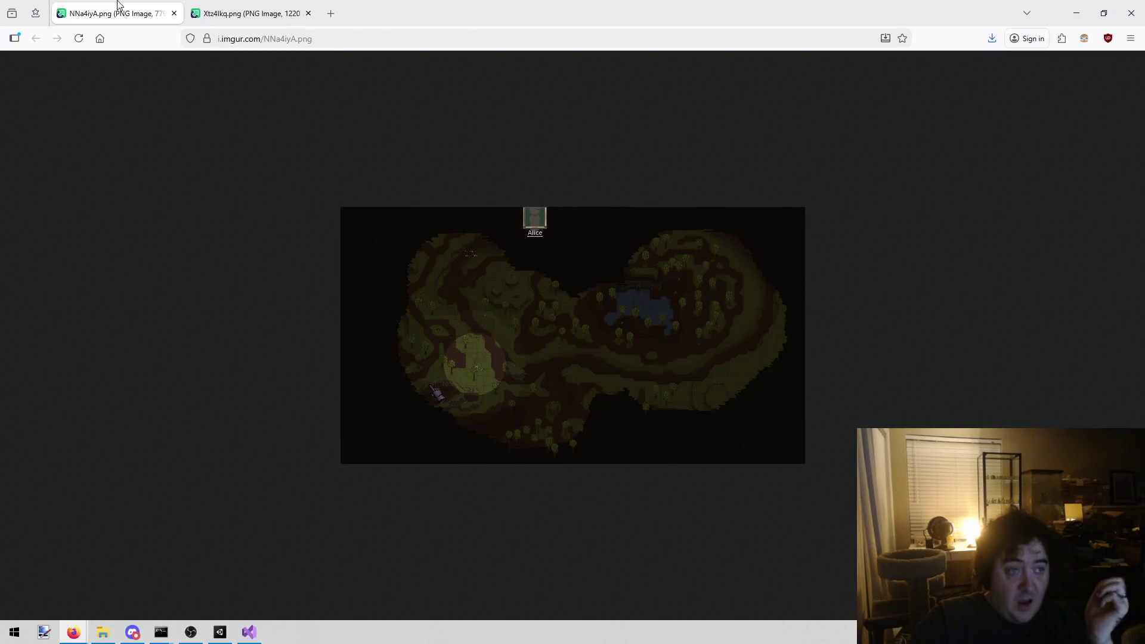
key(alt+Tab)
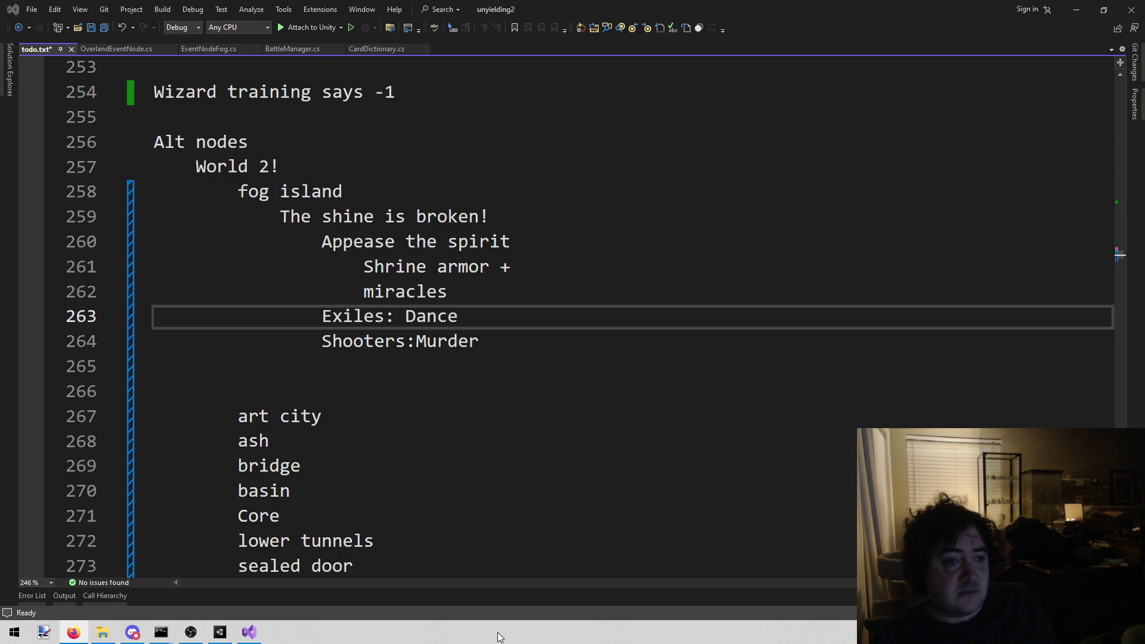
Review the Shrine armor + miracles lines in the todo notes
click(679, 385)
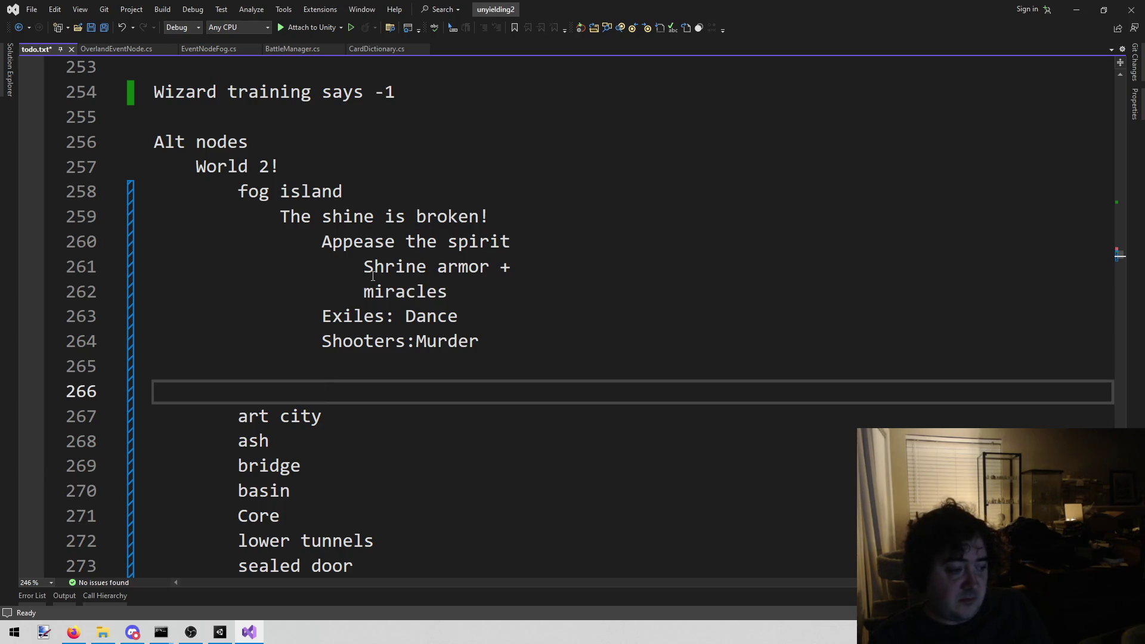
drag(363, 267, 468, 291)
click(540, 288)
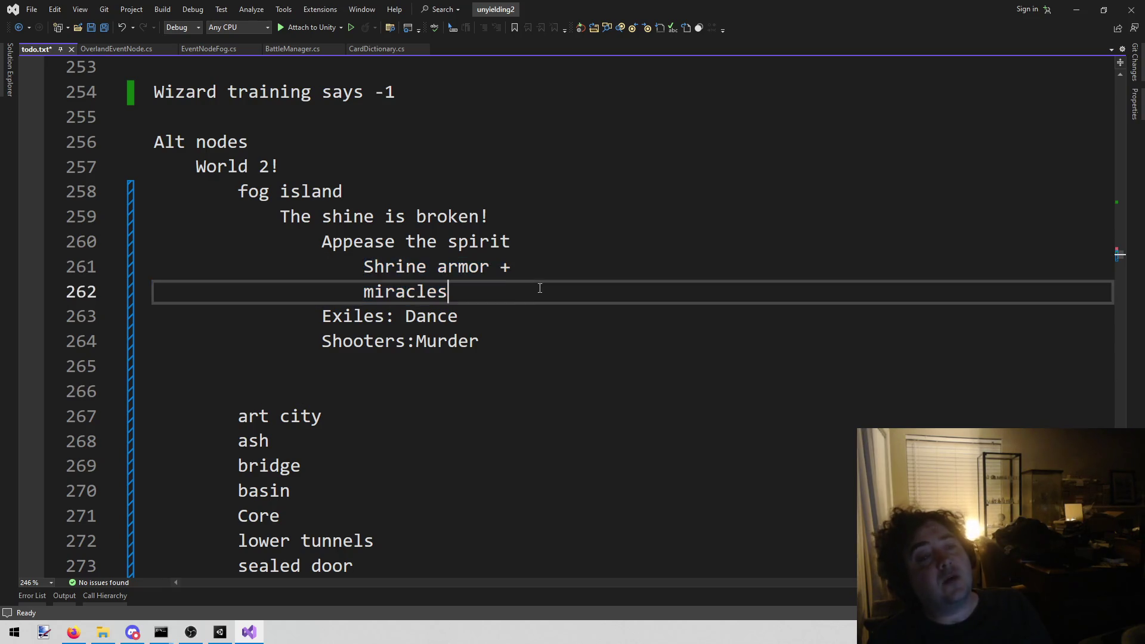
Set the GENERICCONTROLLER Tag Int Value to 2 for Habit, 3 for Habit II and 4 for Habit III
click(220, 633)
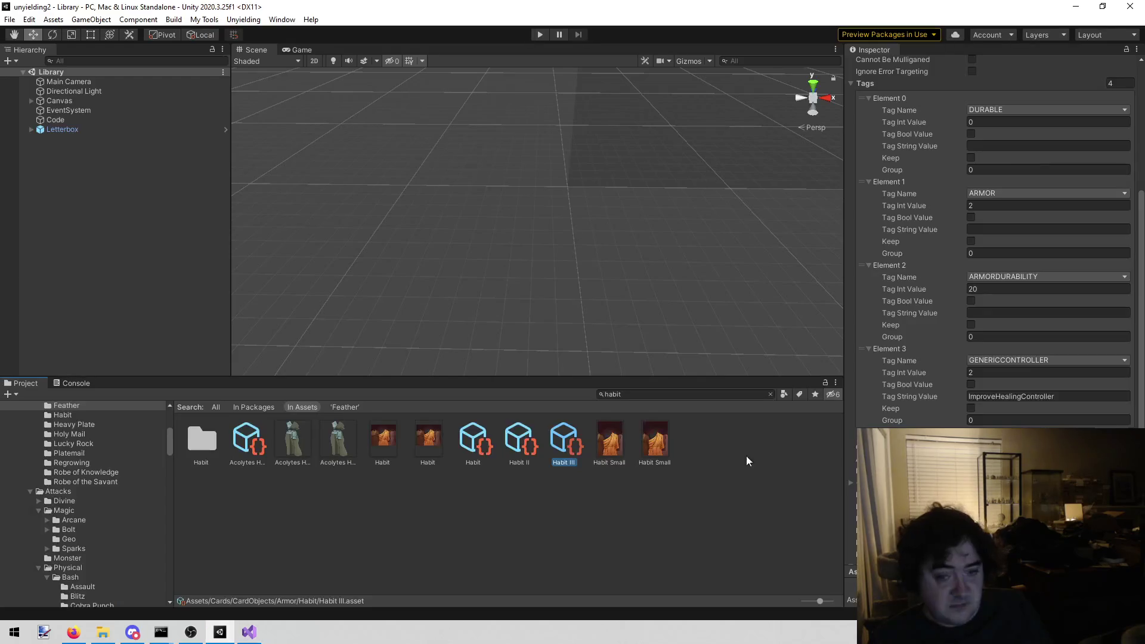
click(468, 448)
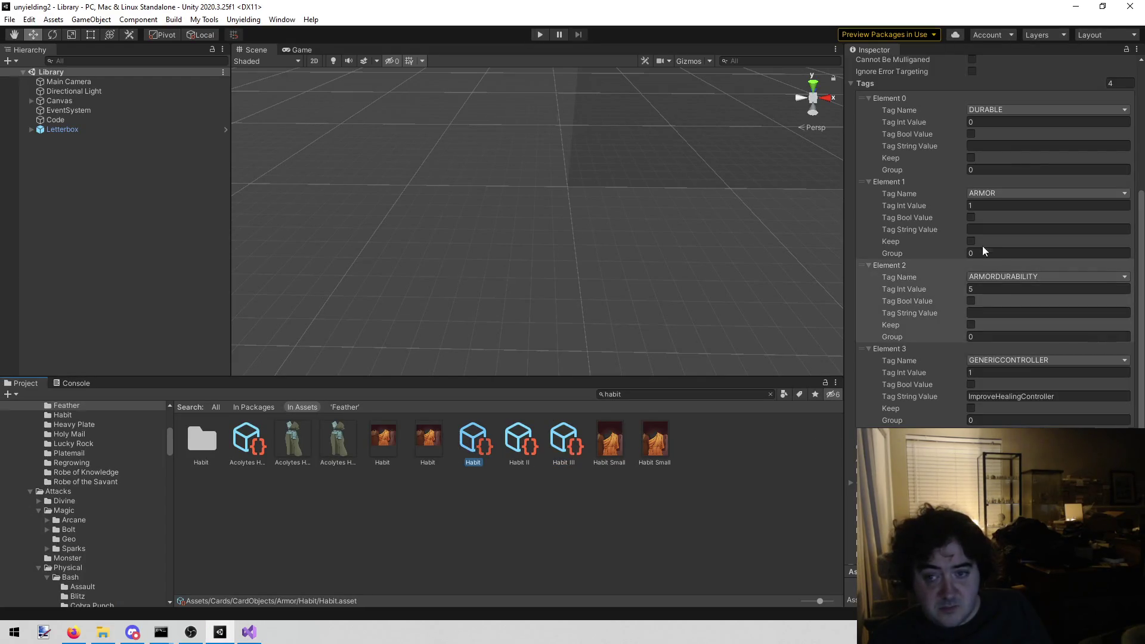
click(986, 375)
text(2)
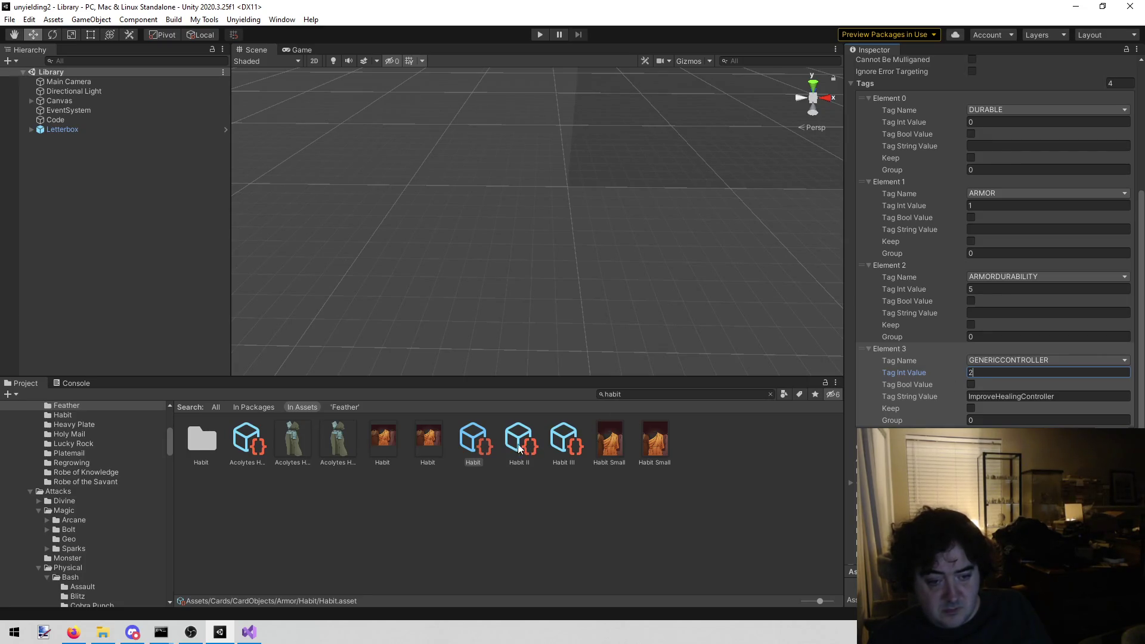
click(519, 446)
click(1010, 372)
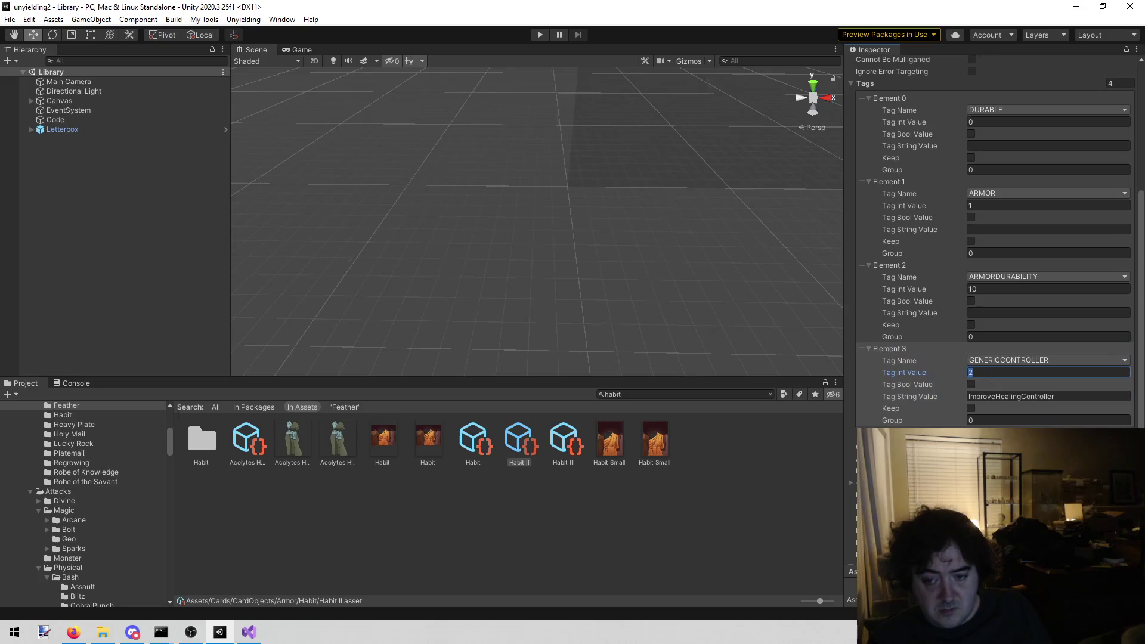
text(3)
click(566, 442)
click(995, 372)
text(4)
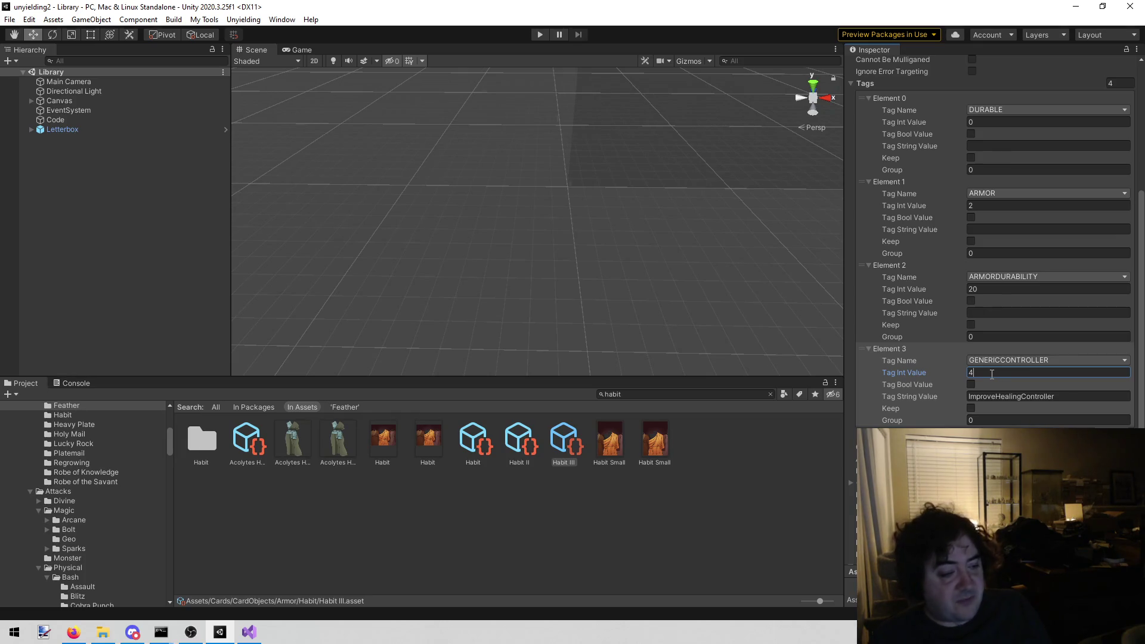
click(249, 632)
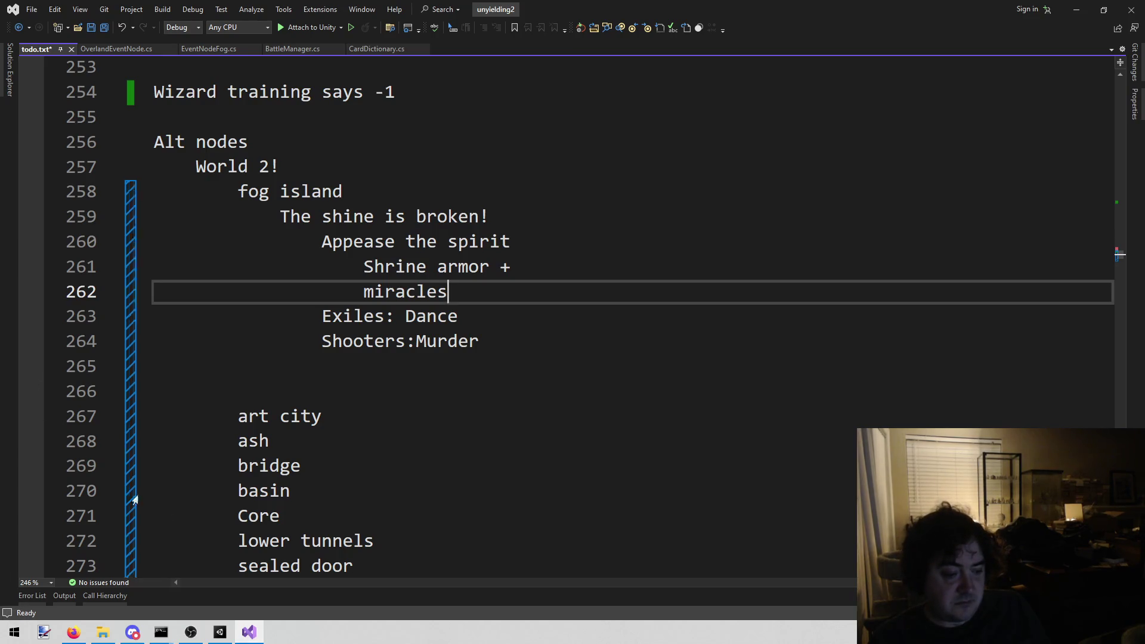
click(225, 632)
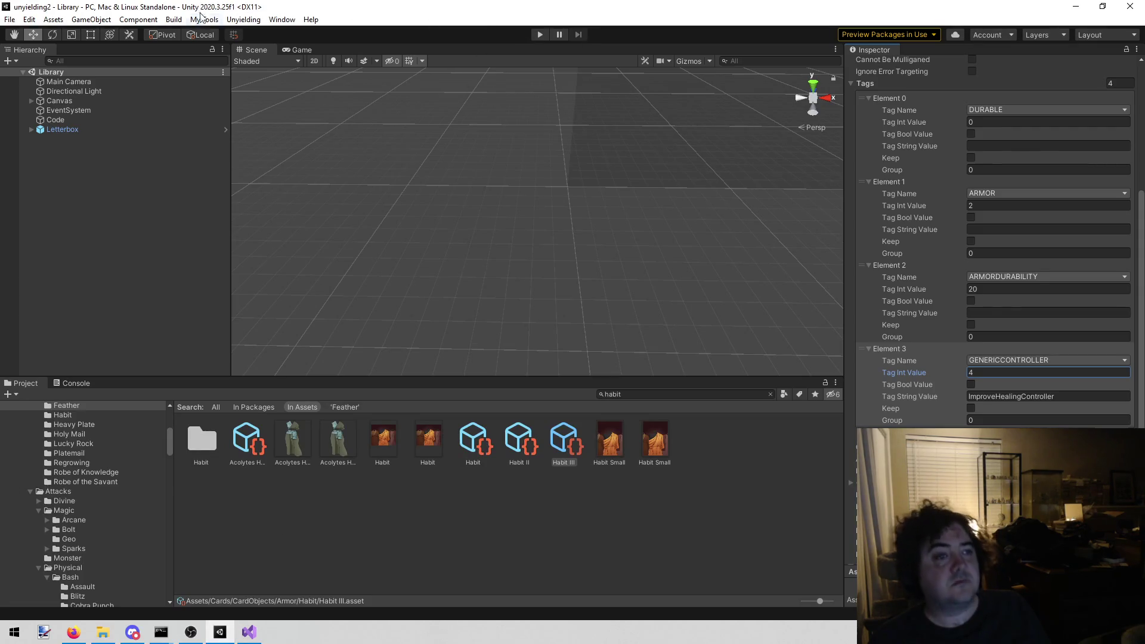
Check the Unyielding custom tools menu without changes, then bring up the Steam store front page
click(248, 19)
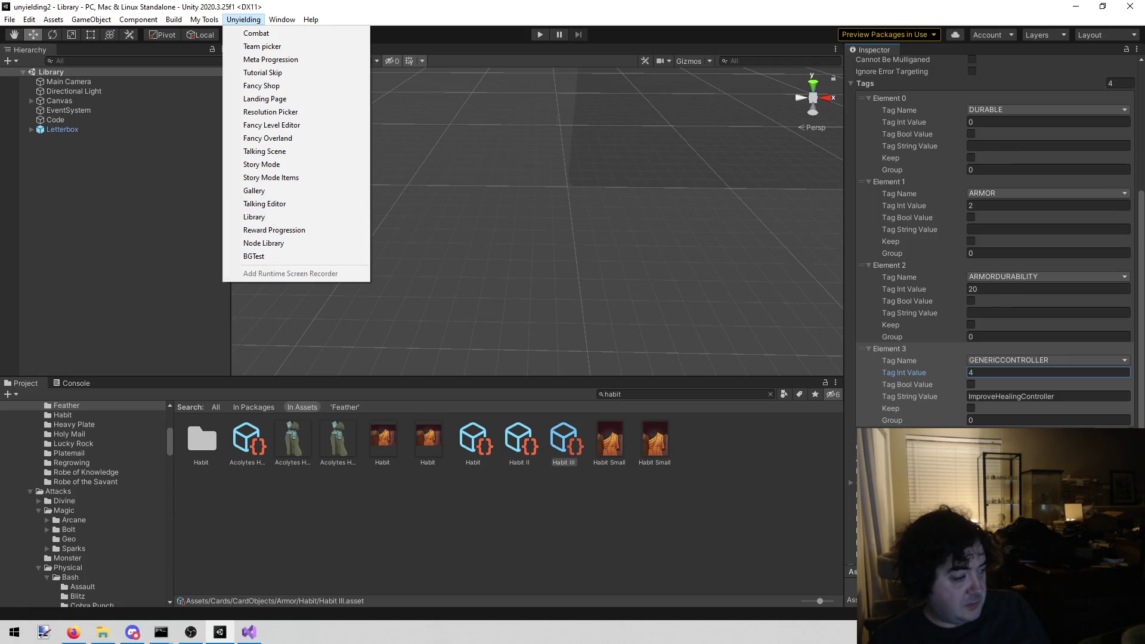
click(73, 632)
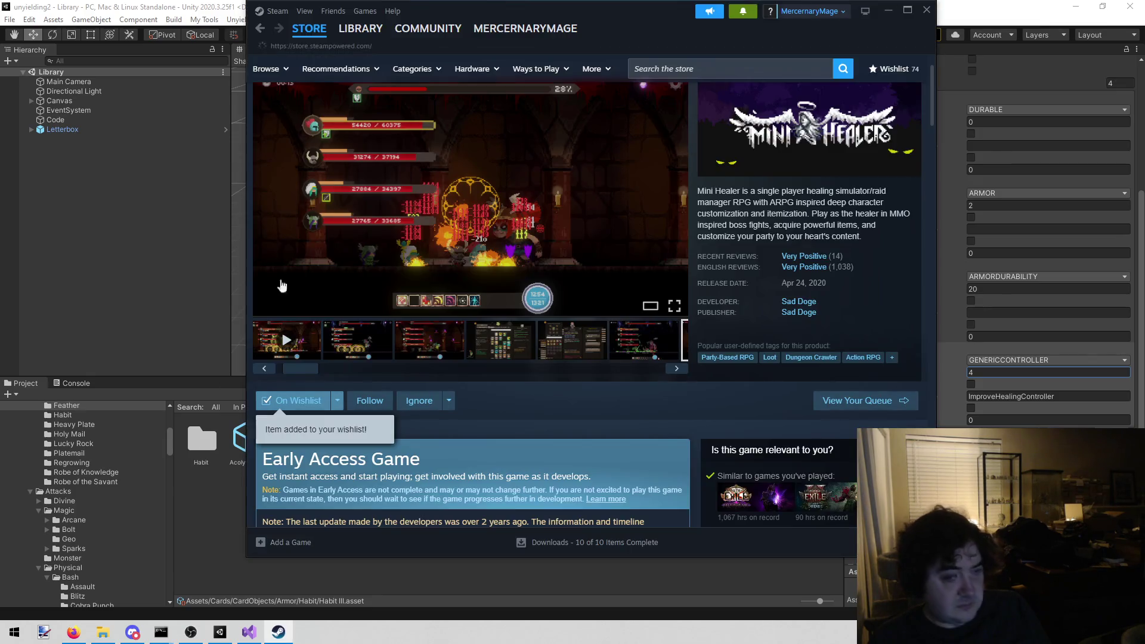
click(309, 28)
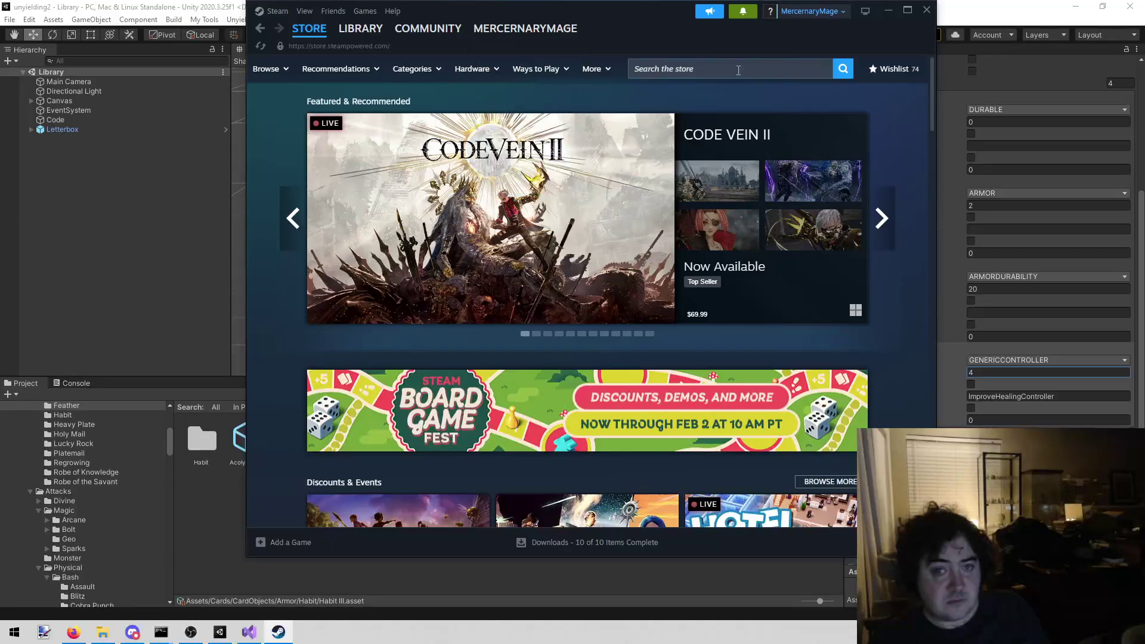
Search the Steam store for 'fading ec' and show the Fading Echo page maximized
click(739, 70)
text(fading ec)
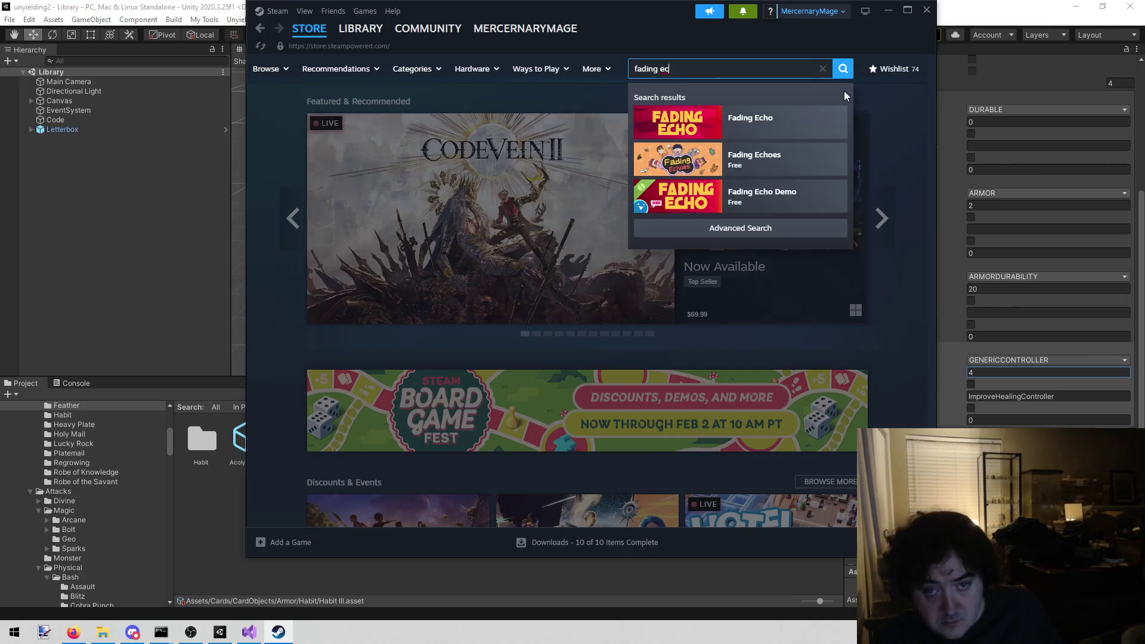
click(828, 117)
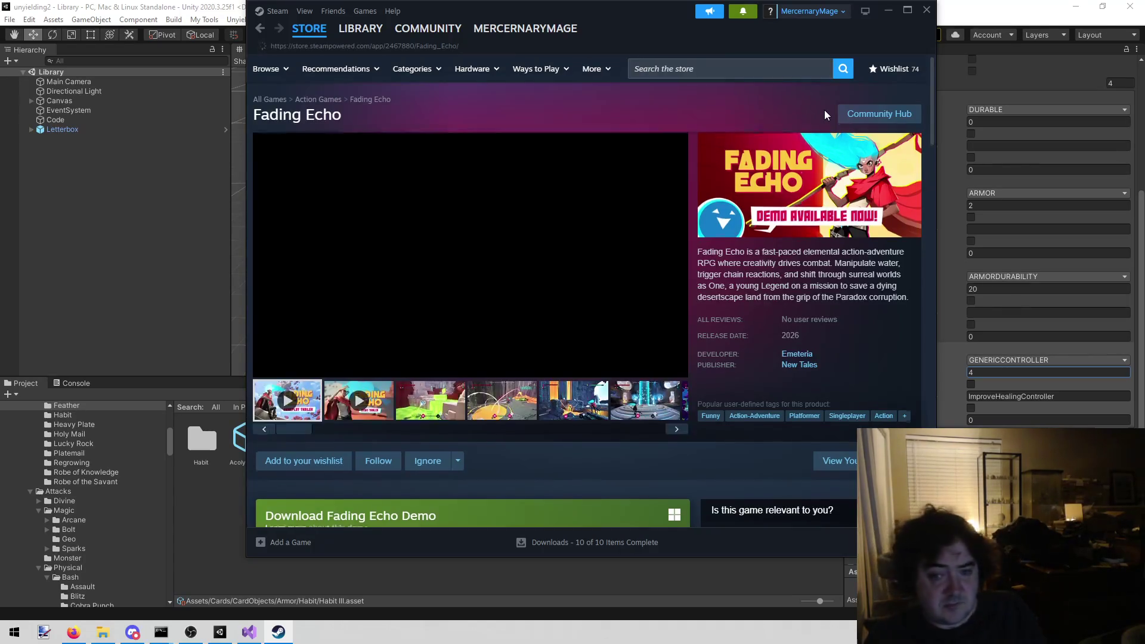
click(887, 11)
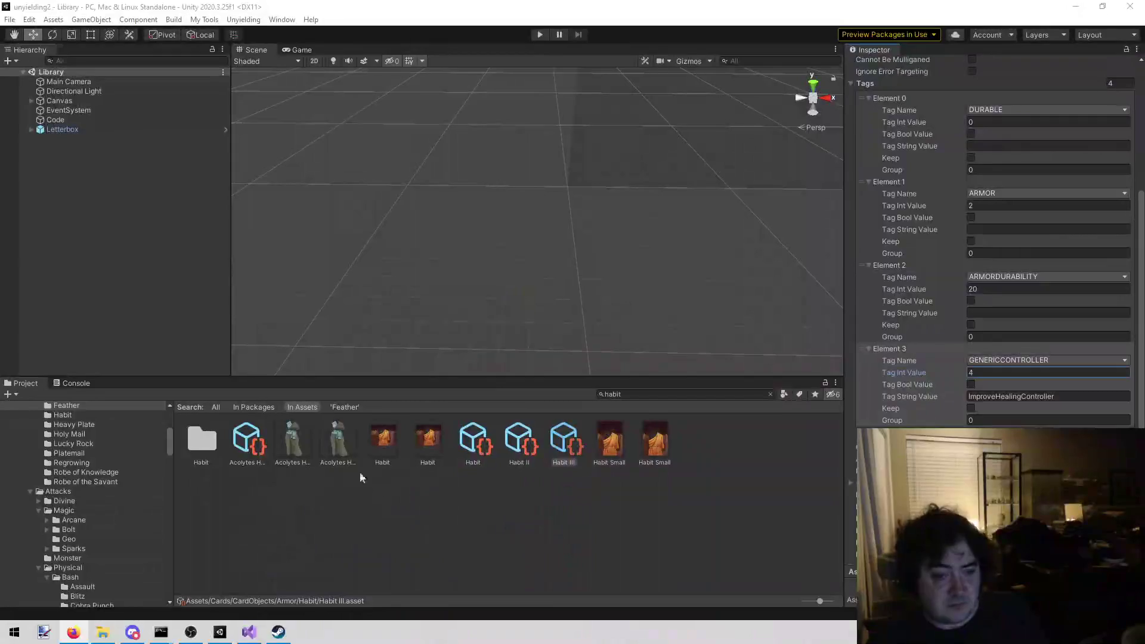
click(278, 632)
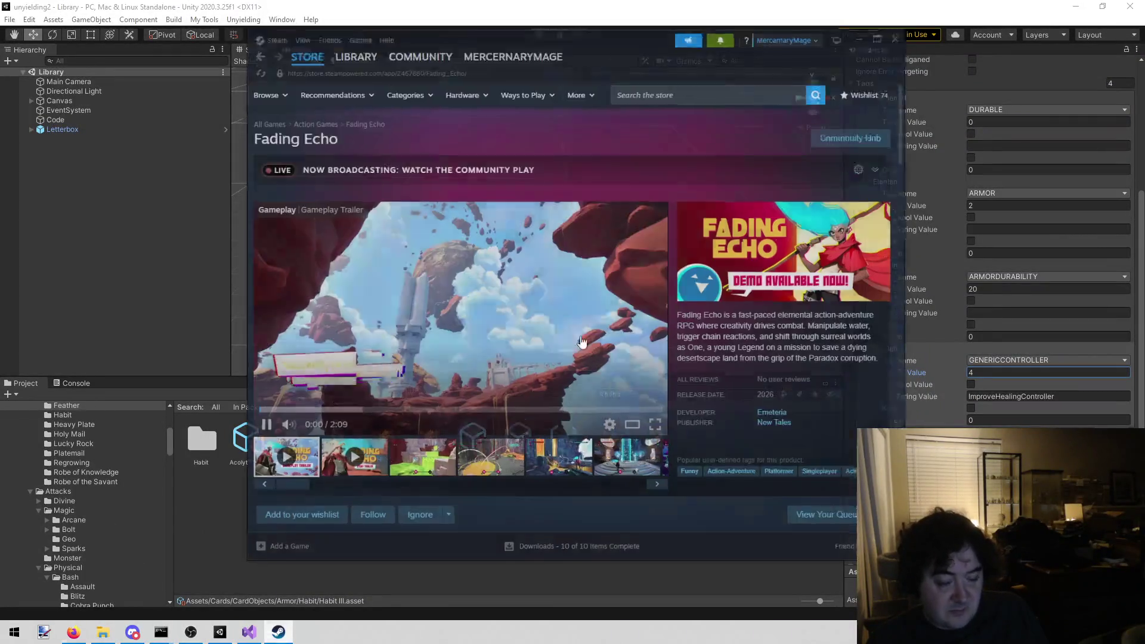
click(908, 12)
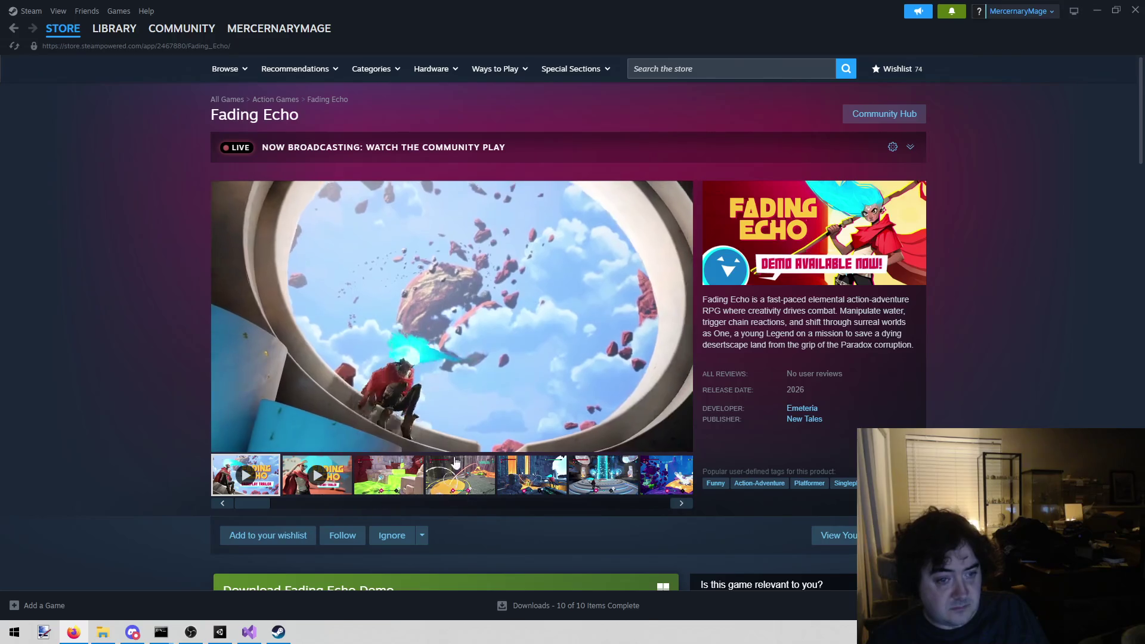
mouse_move(448, 345)
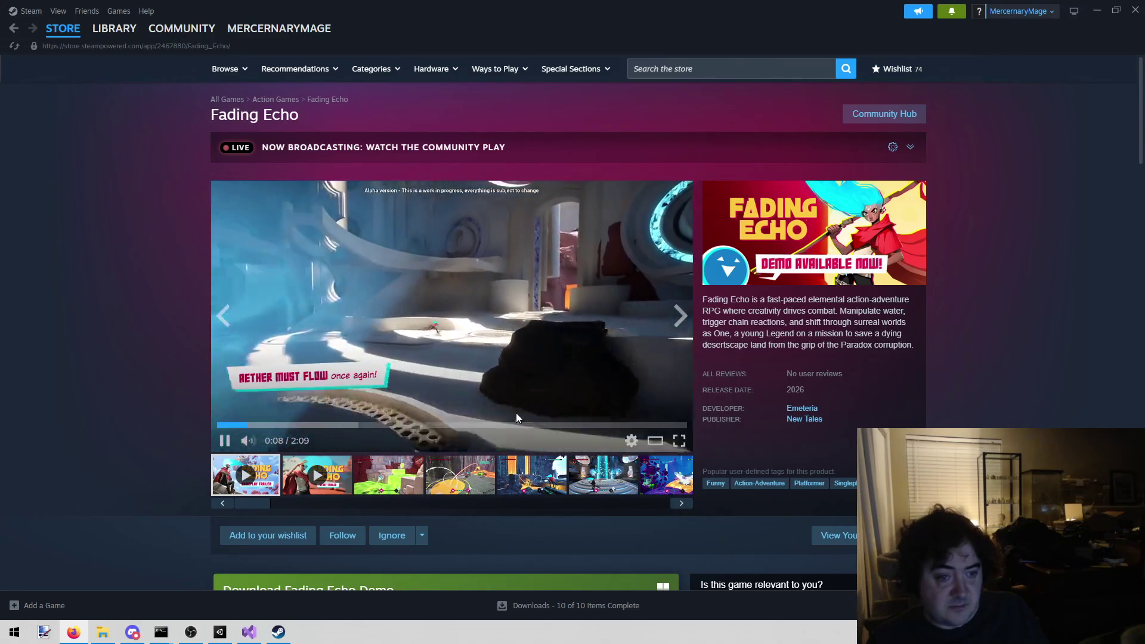
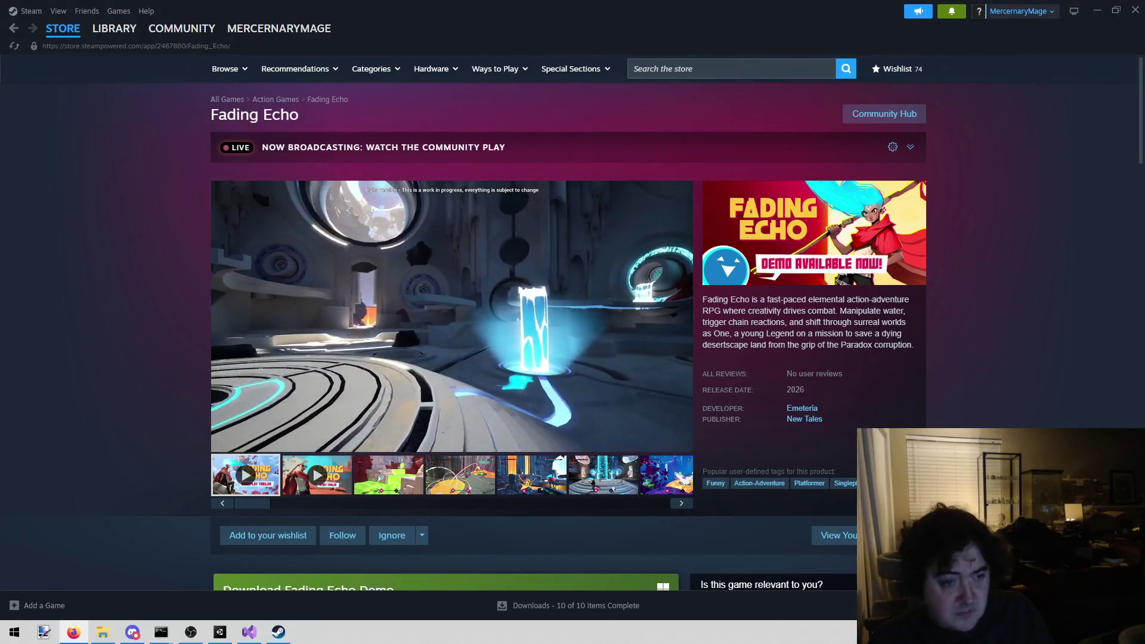
View developer Emeteria's games, return to the Fading Echo page, and restore the Steam window
mouse_move(434, 304)
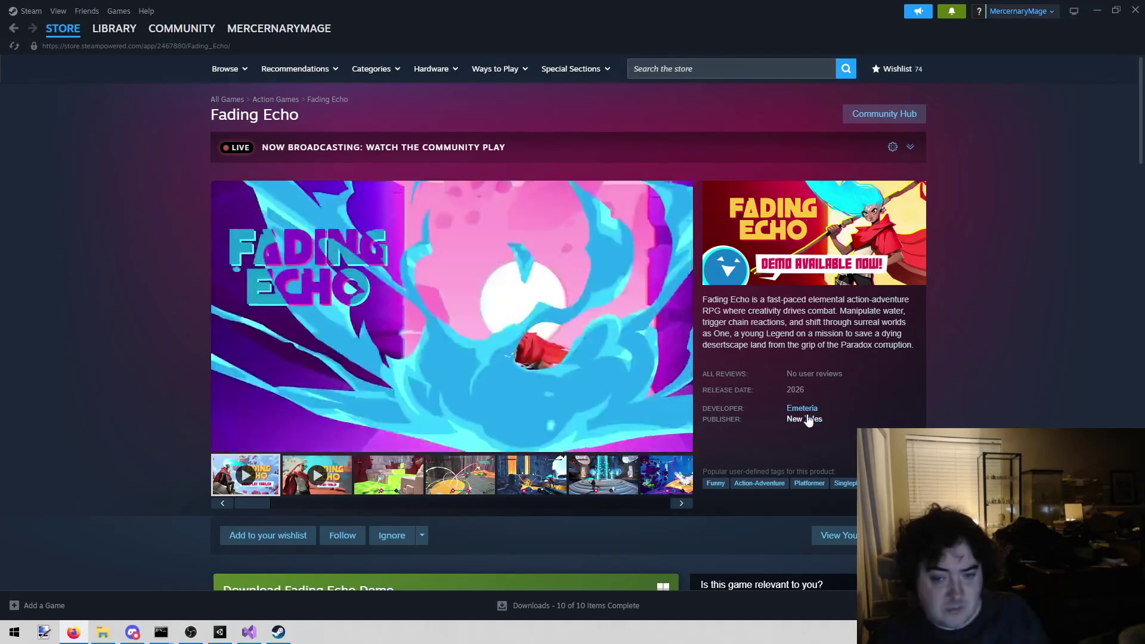
click(810, 411)
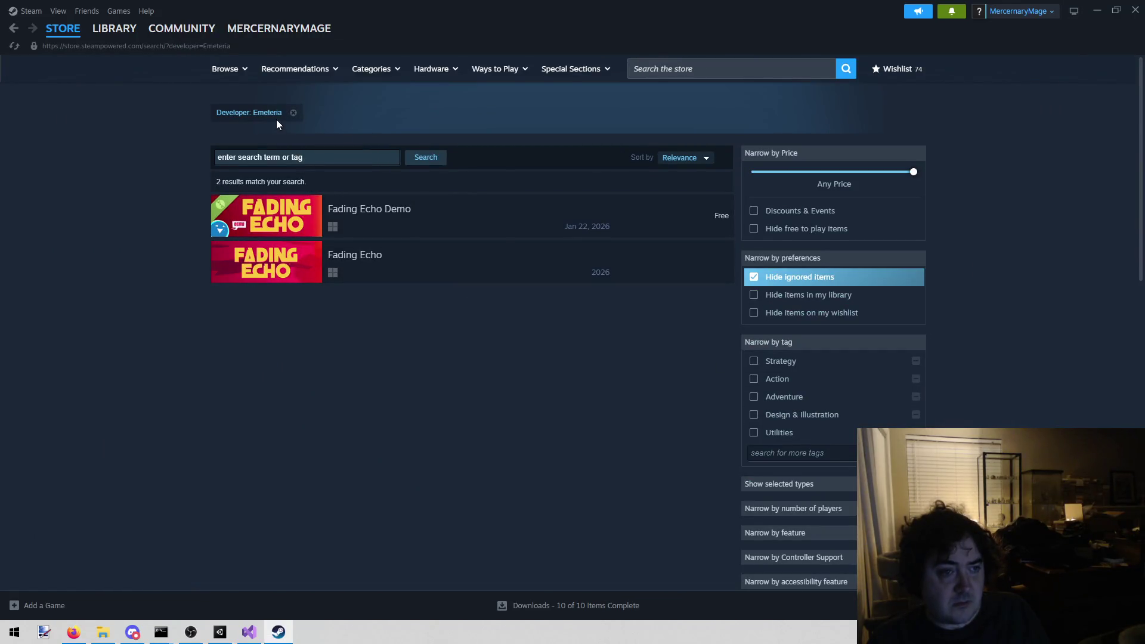
click(512, 258)
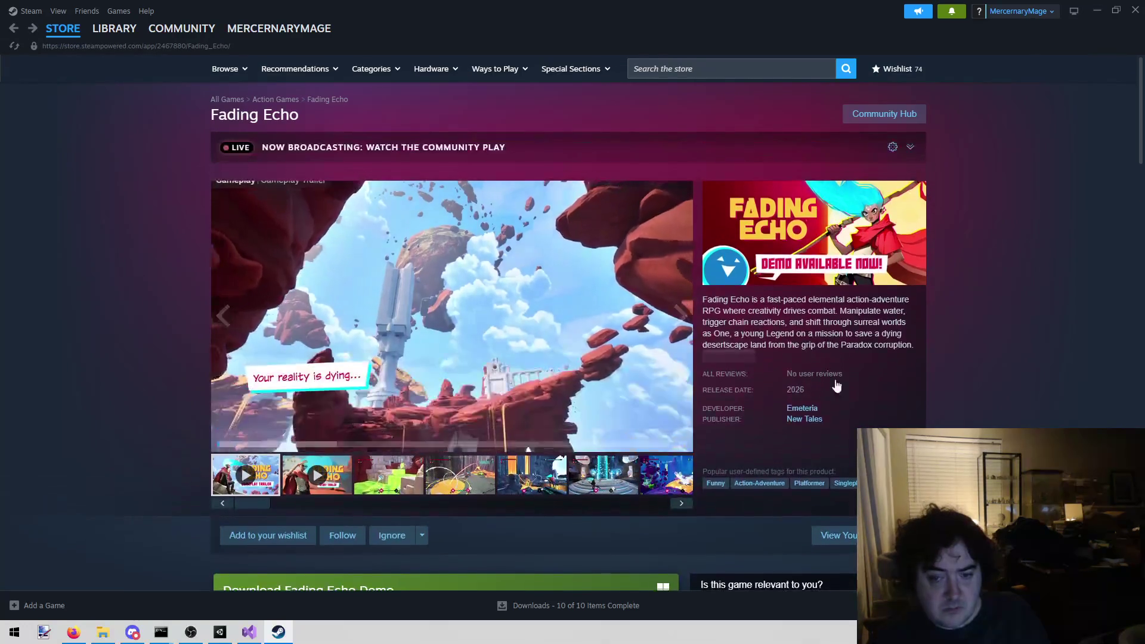
drag(837, 408, 786, 408)
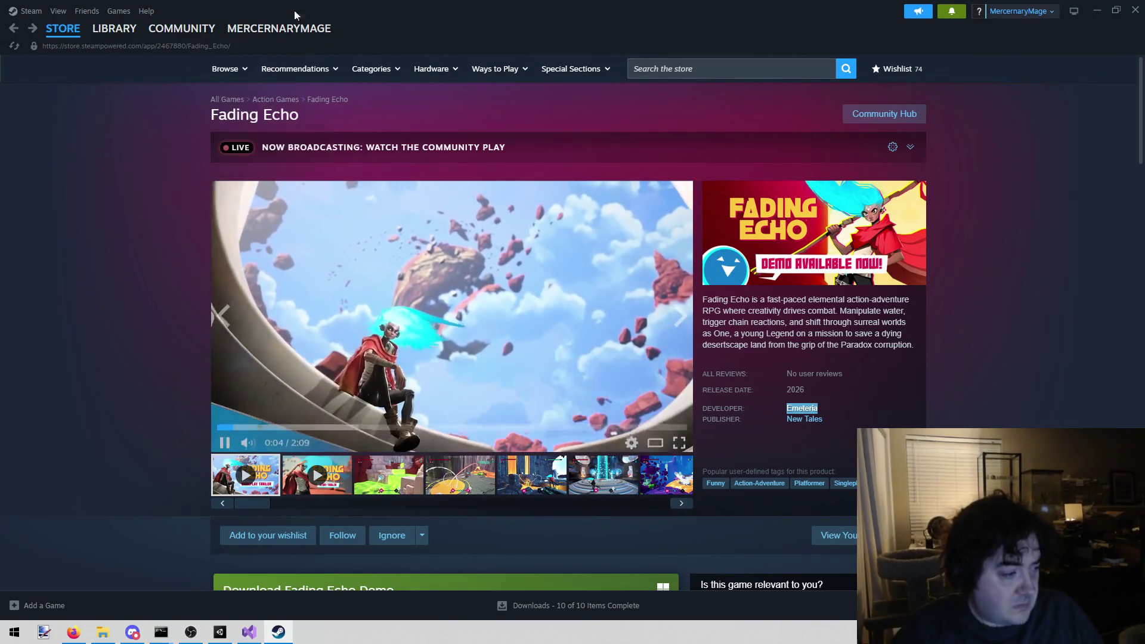
double_click(871, 44)
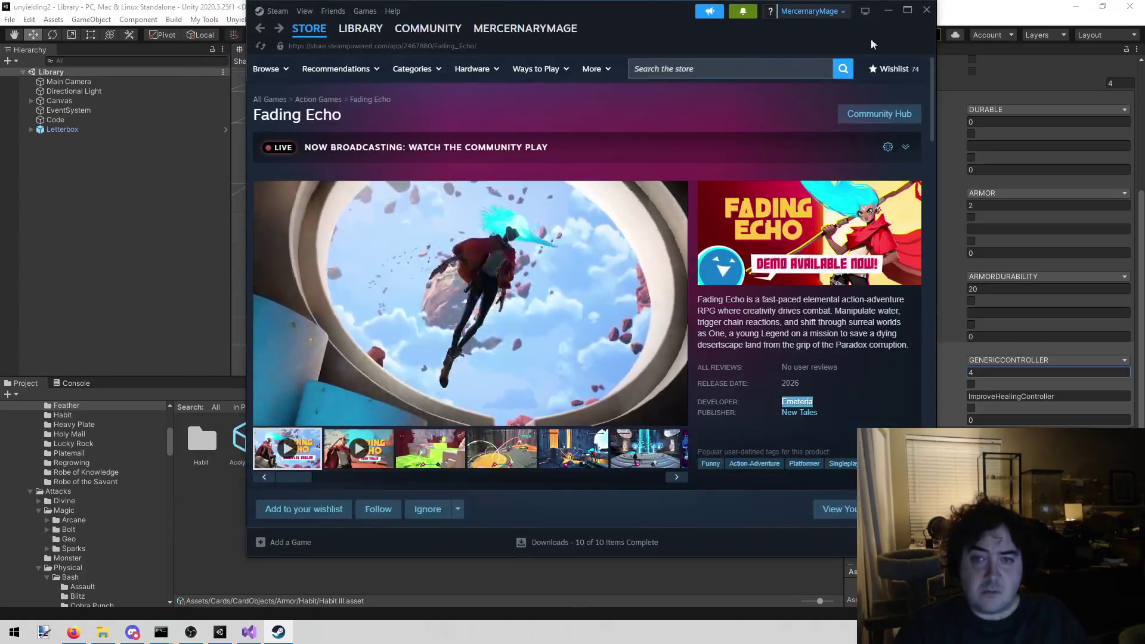
Close Steam and bring the todo notes to the front
click(926, 9)
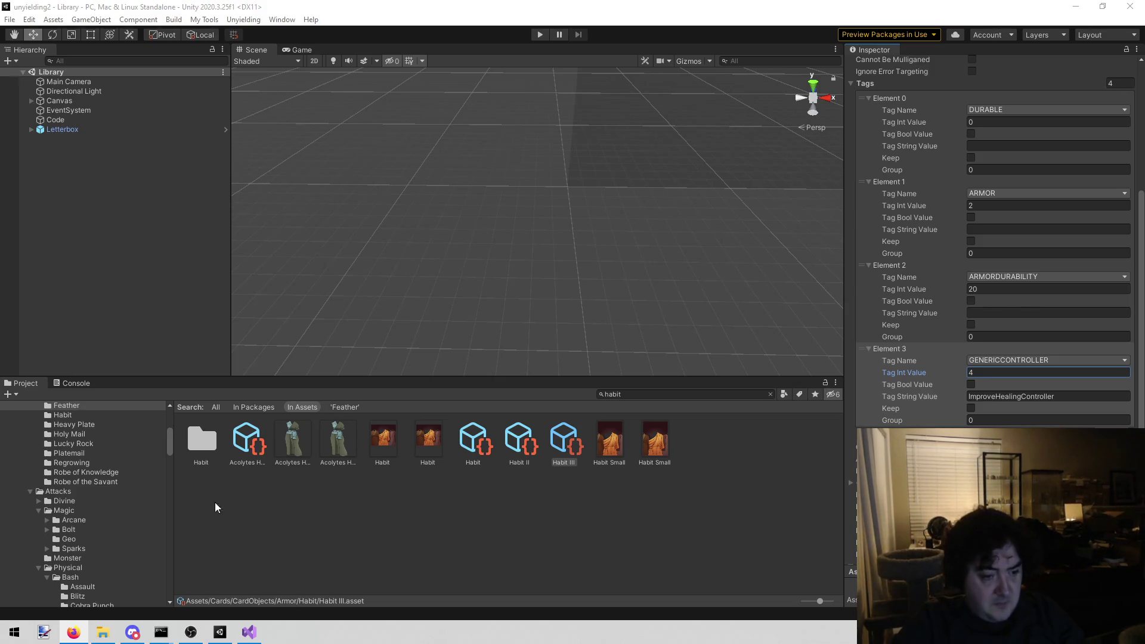
click(249, 632)
Replace the old reward on todo line 261 with 'Habit III' and save the notes
key(Up)
key(End)
key(ctrl+shift+Left)
key(ctrl+shift+Left)
key(ctrl+shift+Left)
text(Habit III)
key(ctrl+s)
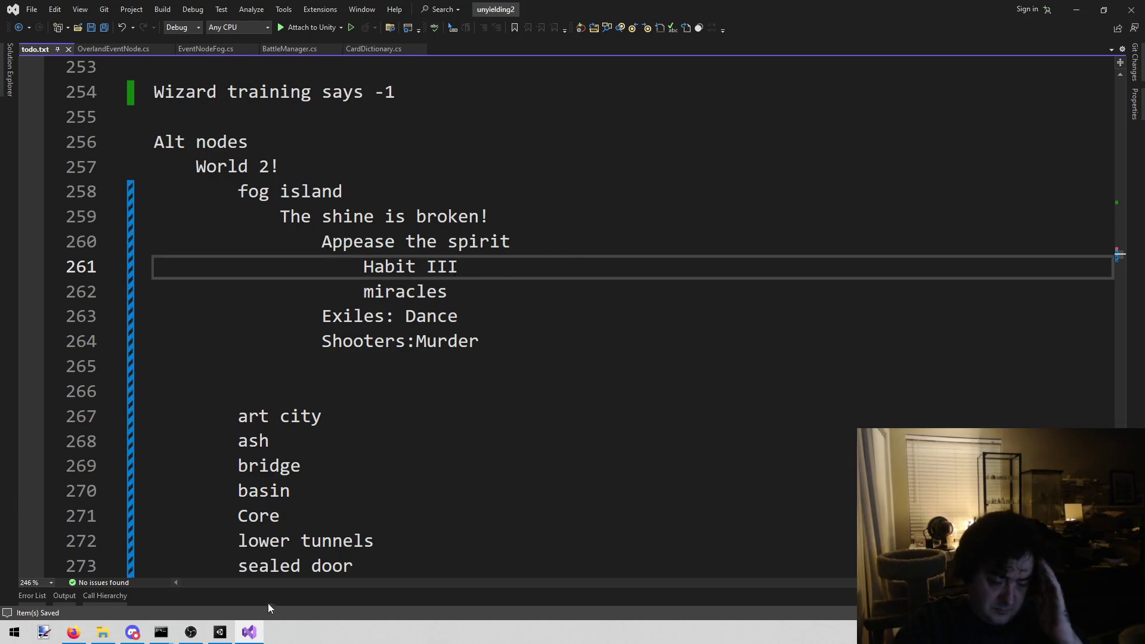
Inspect the Acolyte's Habit item in Unity and open the Unyielding scene menu
click(219, 632)
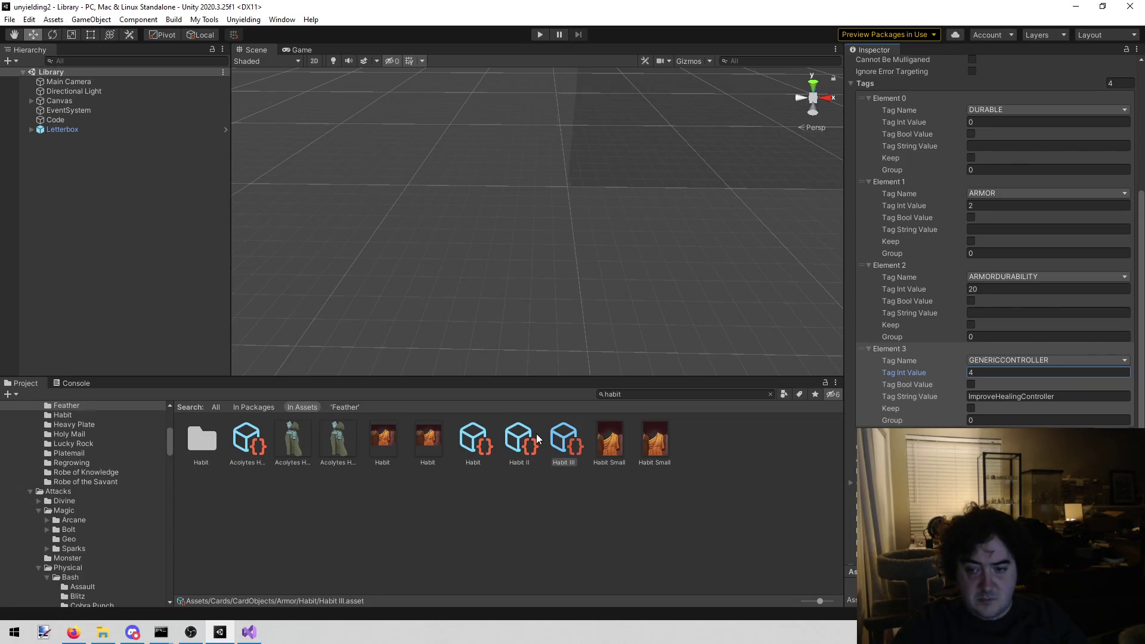
click(243, 439)
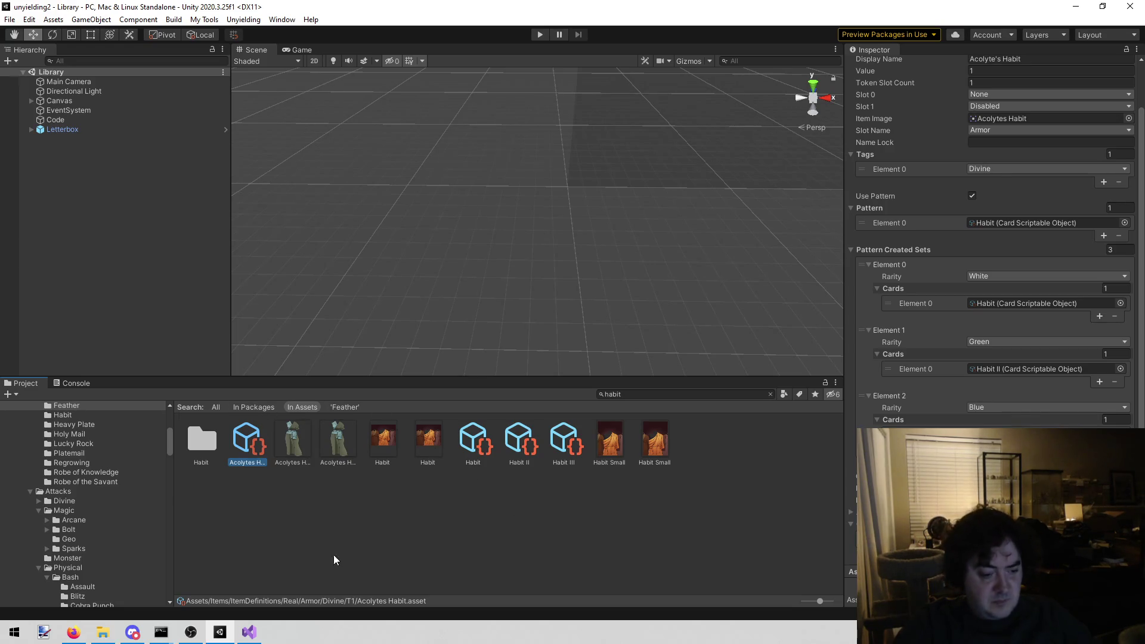
click(261, 631)
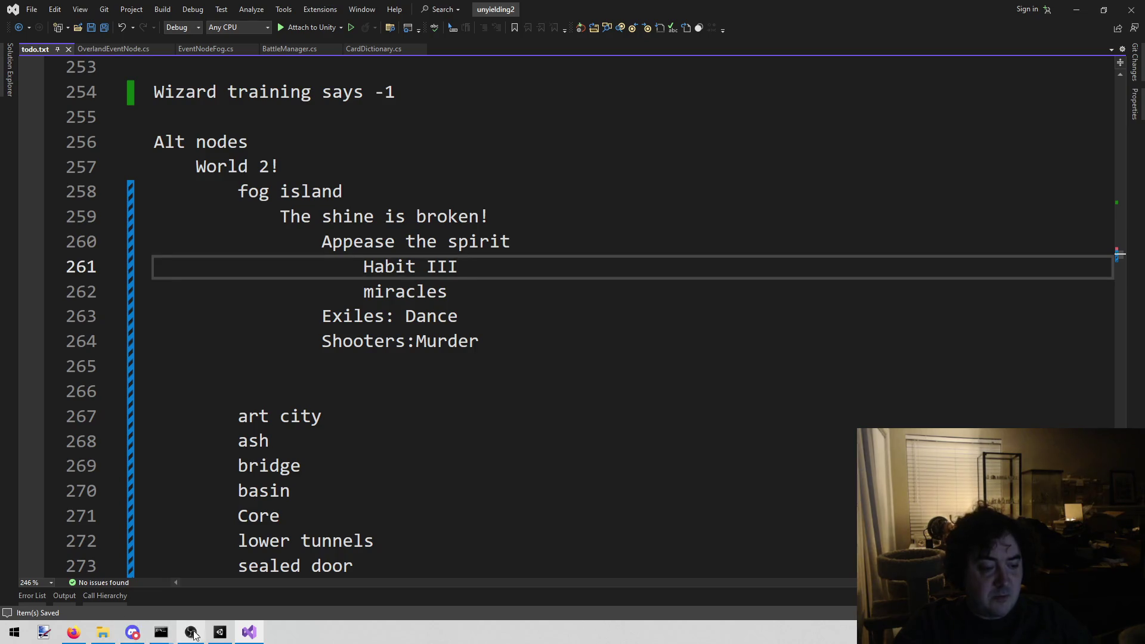
click(219, 631)
click(244, 19)
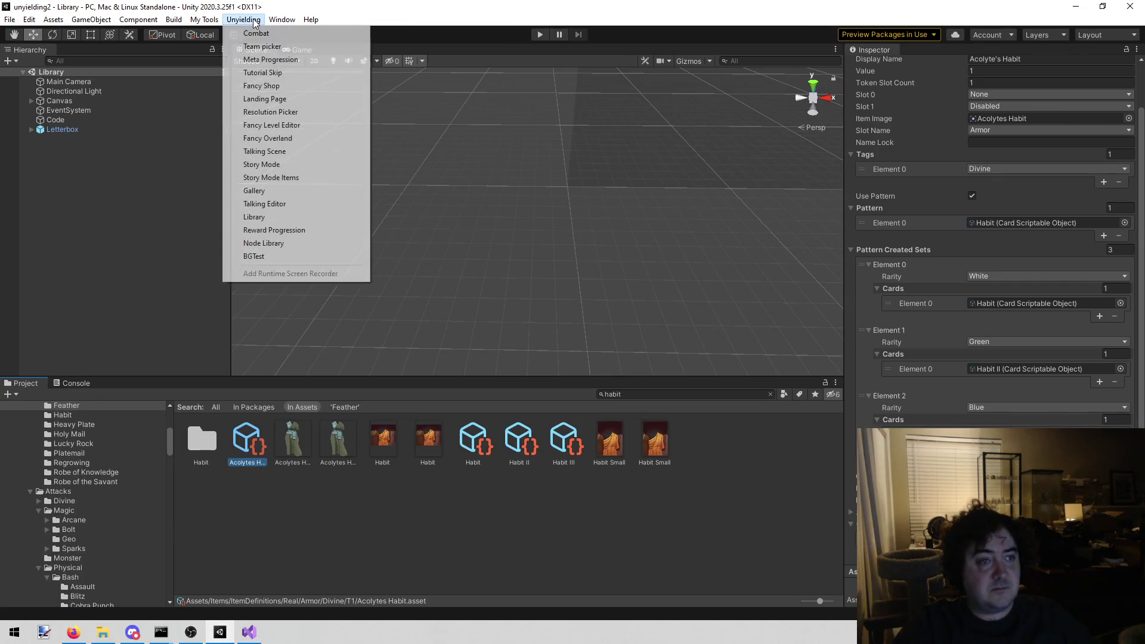
Load the Library scene, enter play mode, and filter the card grid to the teal set
click(305, 217)
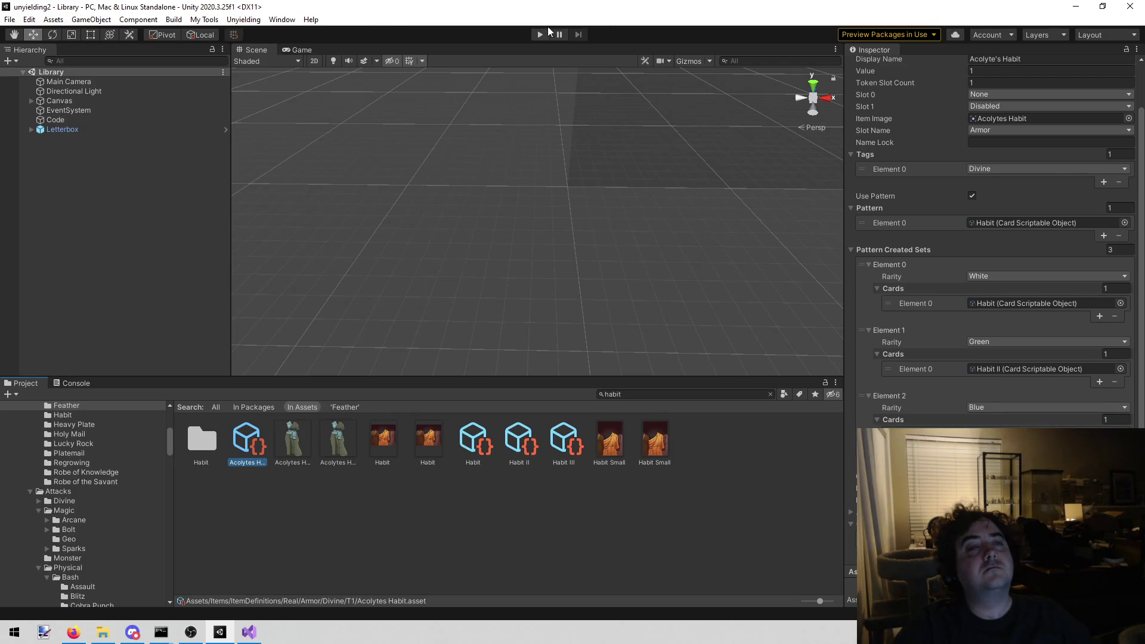
click(544, 35)
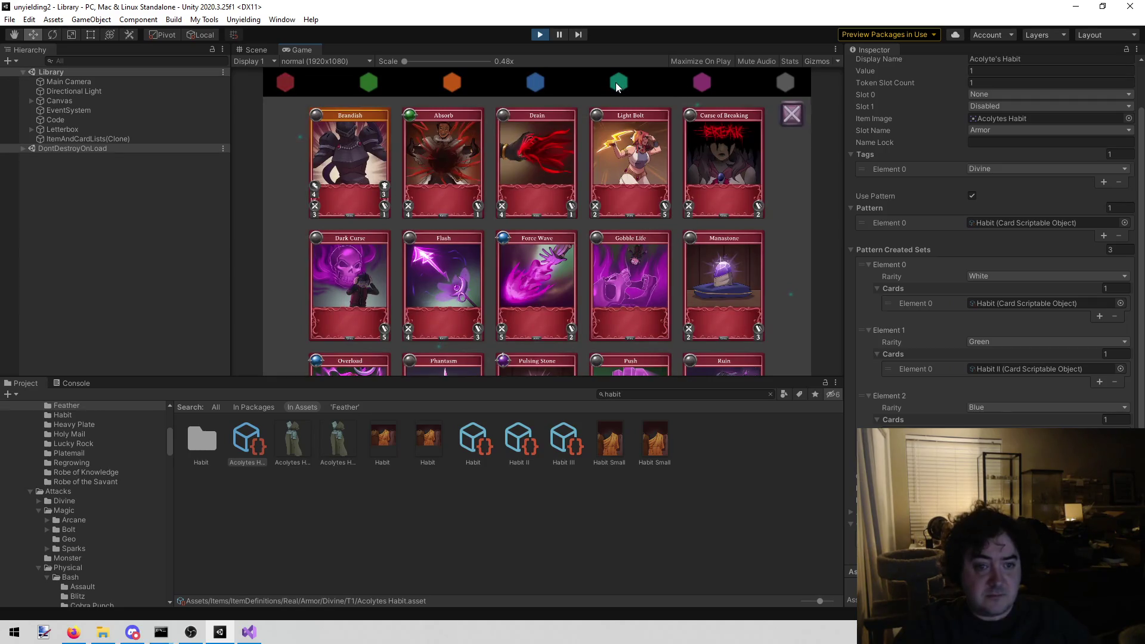
click(617, 82)
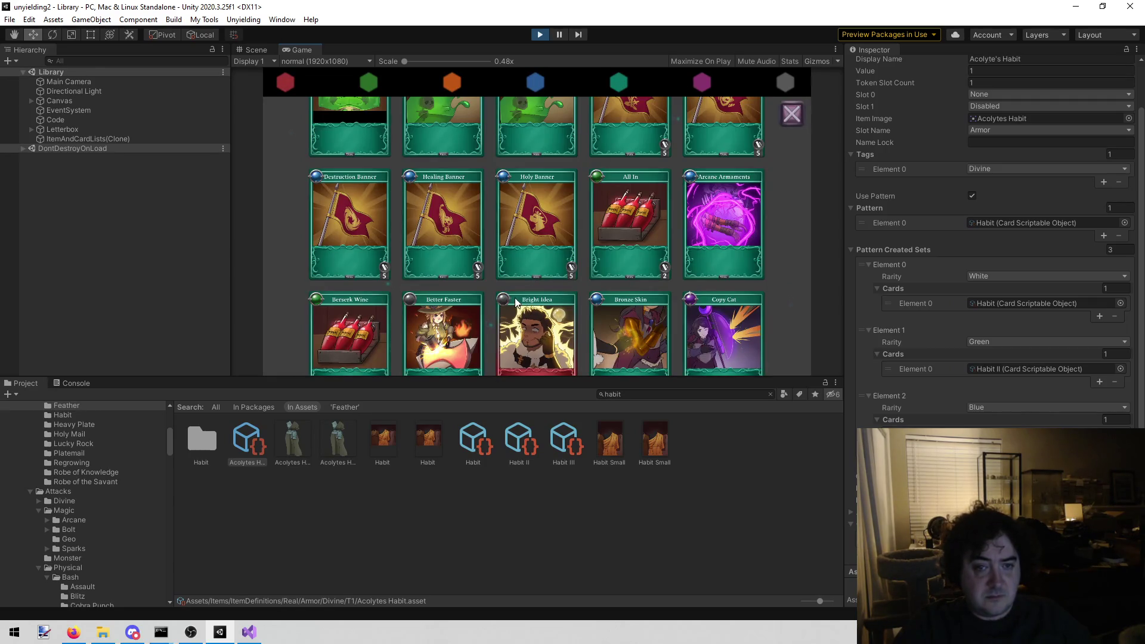
Scroll through the teal cards down to the Sainthood card
scroll(510, 298, up, 4)
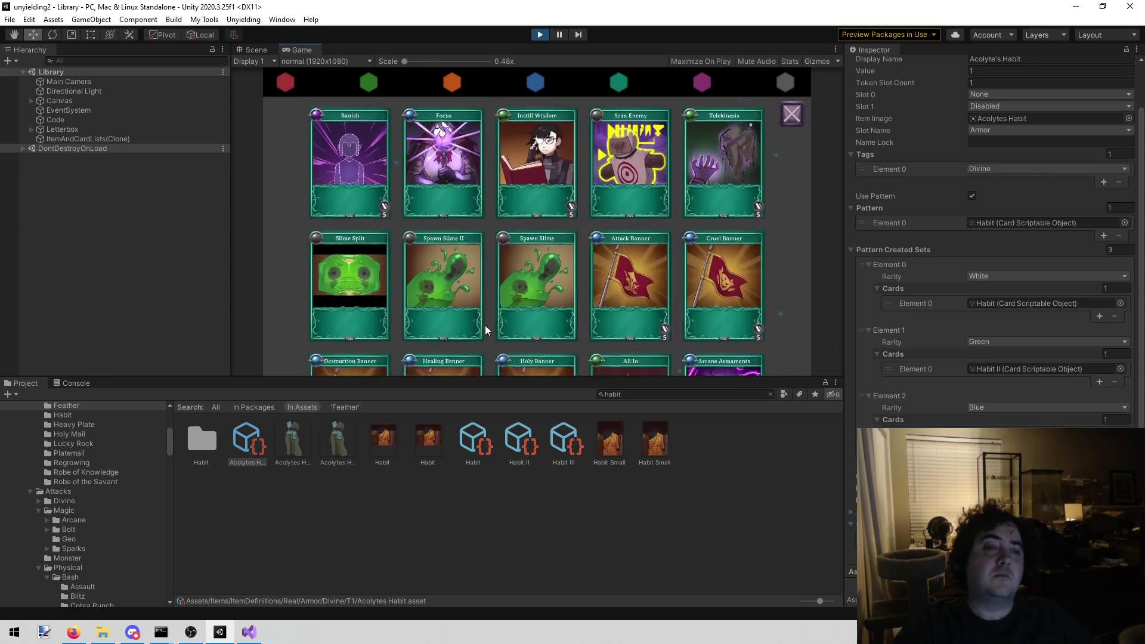
scroll(480, 324, down, 5)
scroll(549, 240, down, 2)
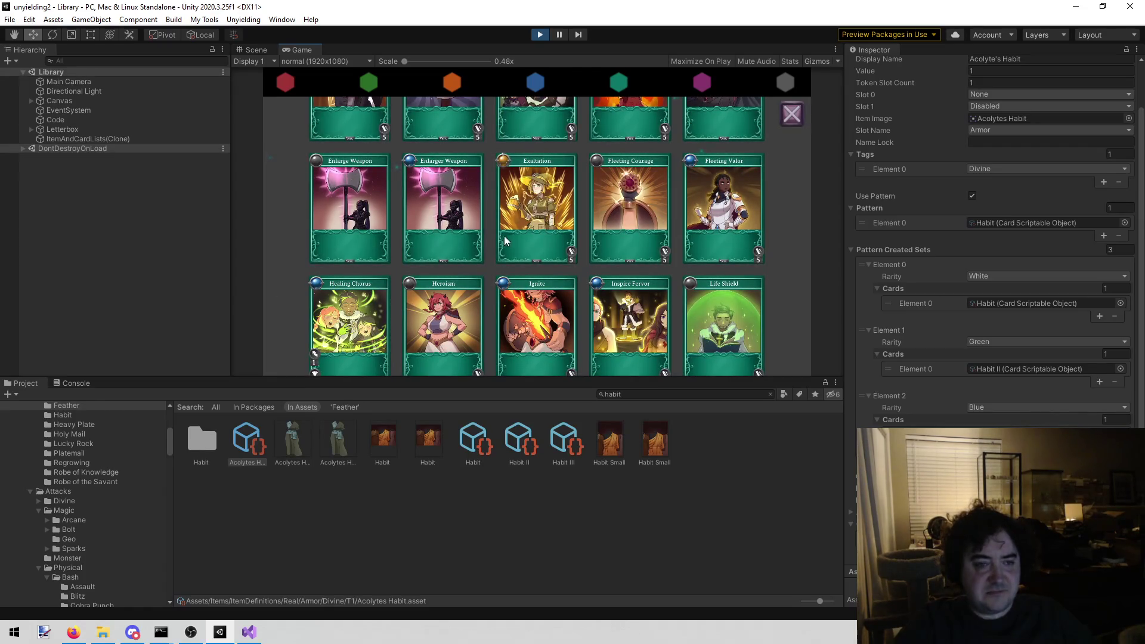
scroll(536, 197, down, 1)
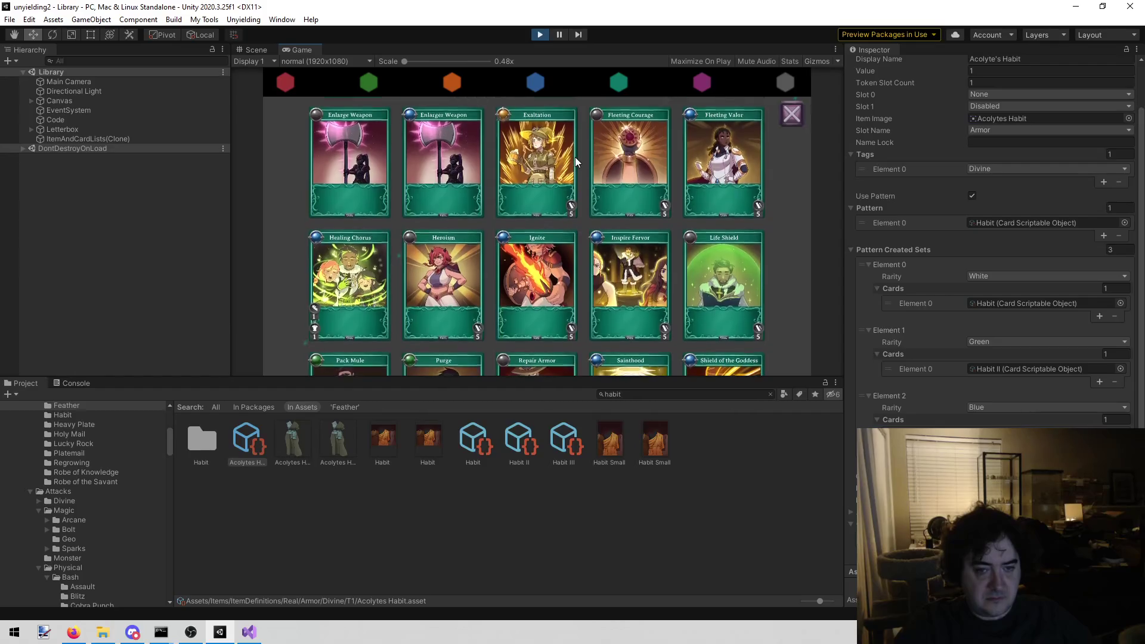
scroll(570, 268, down, 3)
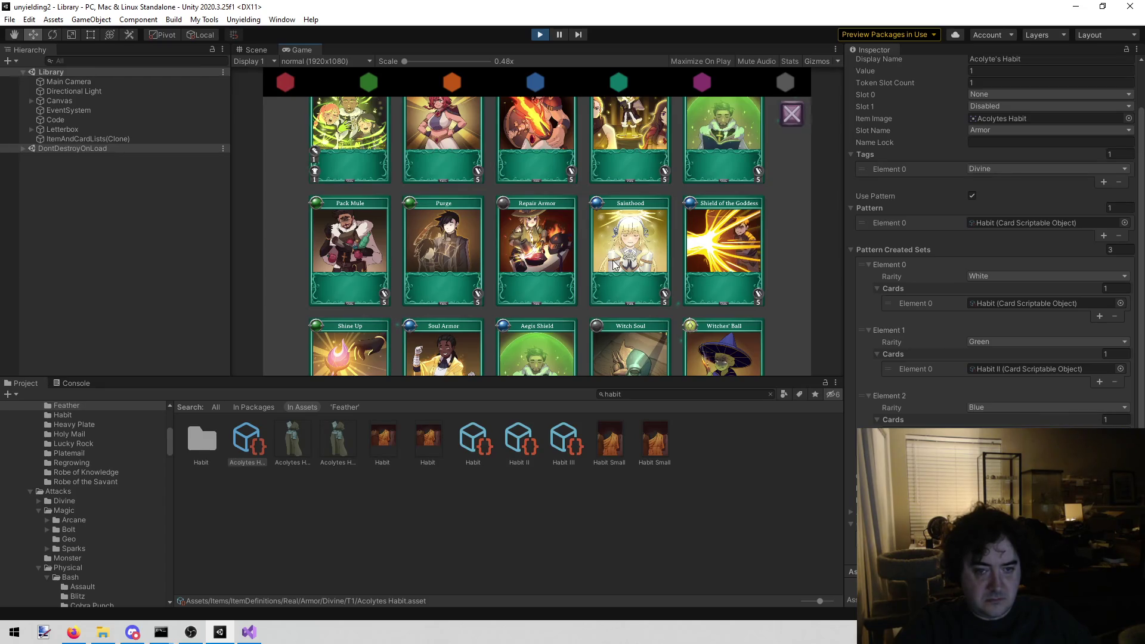
mouse_move(613, 260)
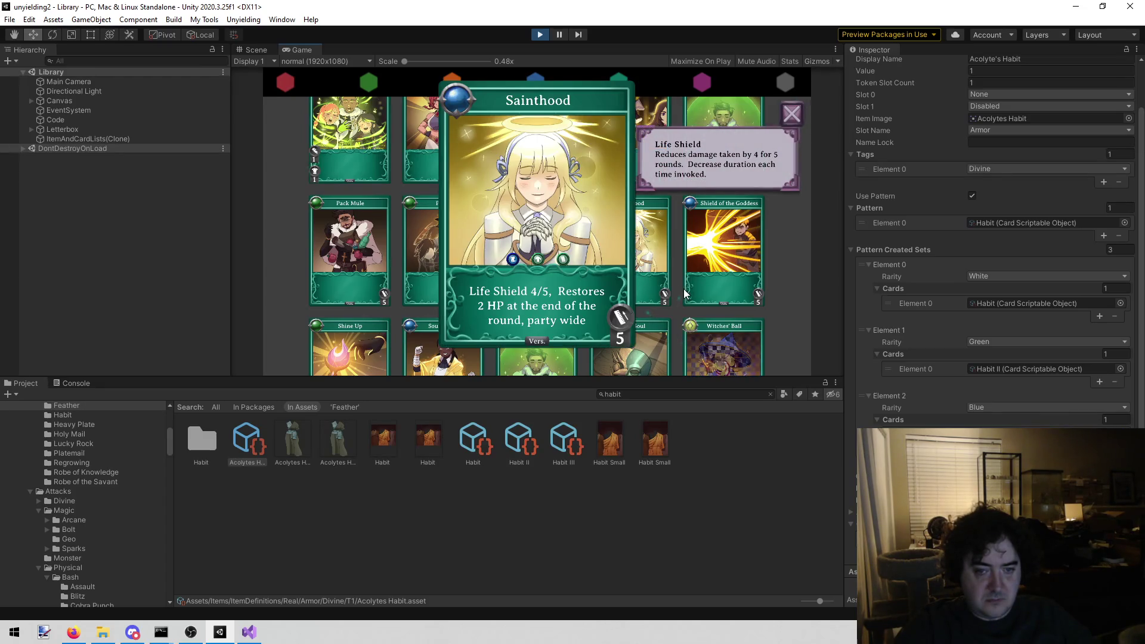
click(249, 633)
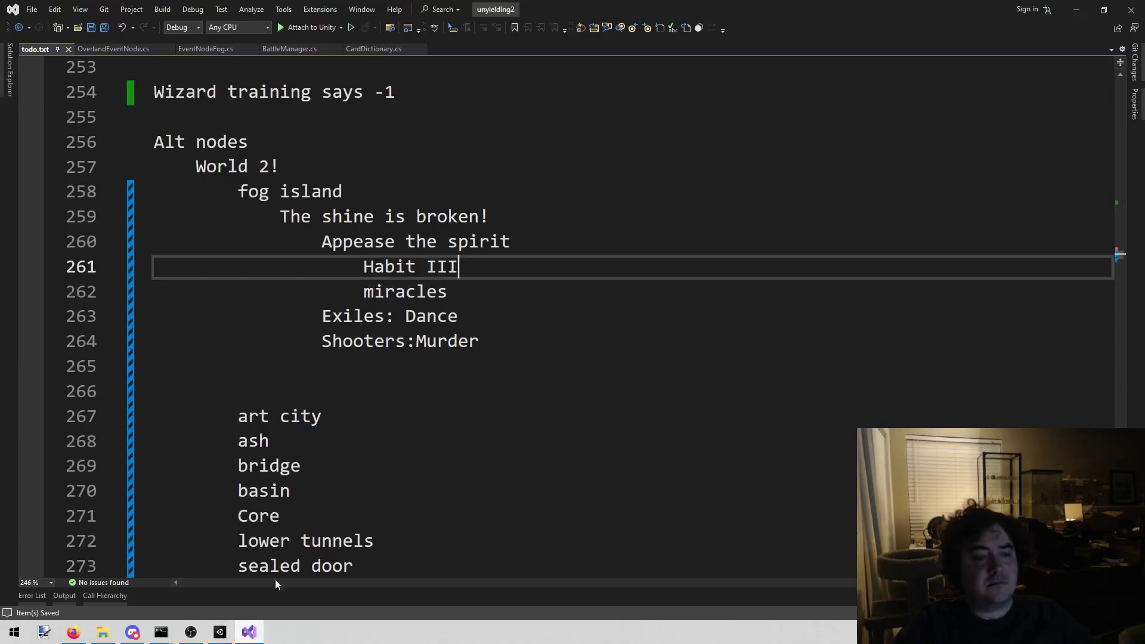
Replace 'miracles' on todo line 262 with 'Pepper doll'
key(Down)
key(Down)
key(Up)
key(shift+Left)
key(shift+Left)
key(shift+Left)
key(shift+Left)
key(shift+Left)
key(shift+Left)
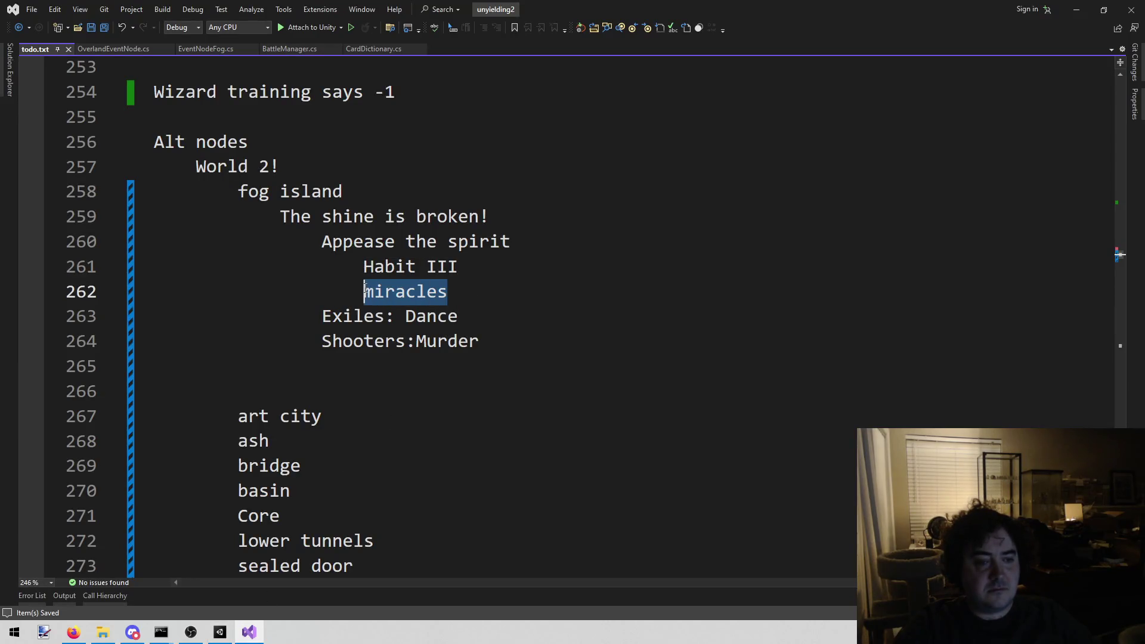
text(Pepper doll)
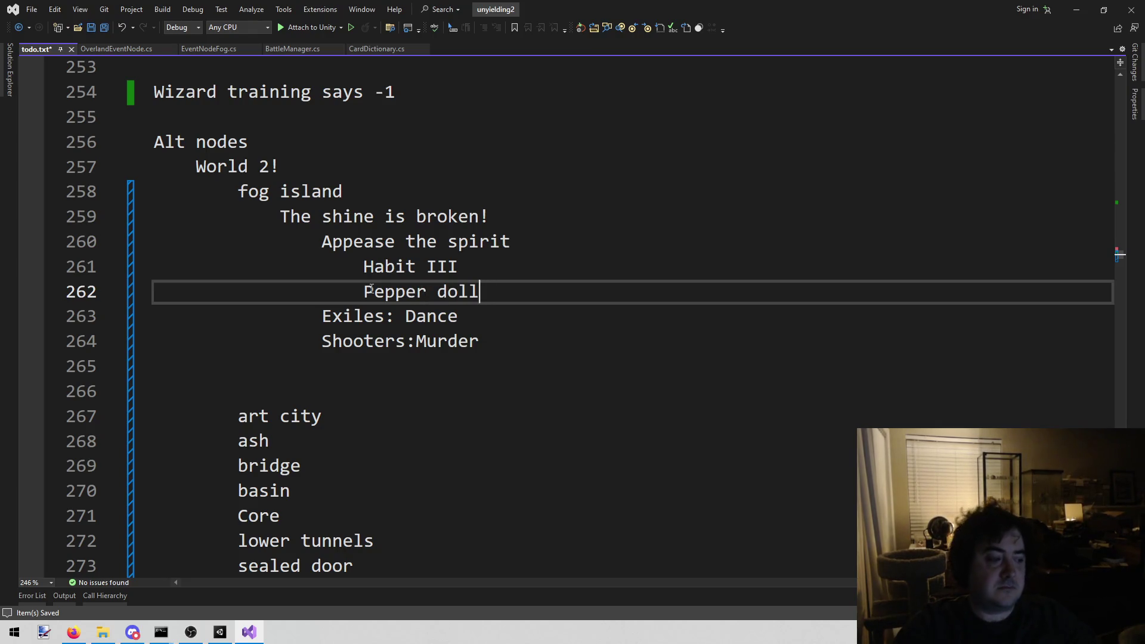
click(229, 637)
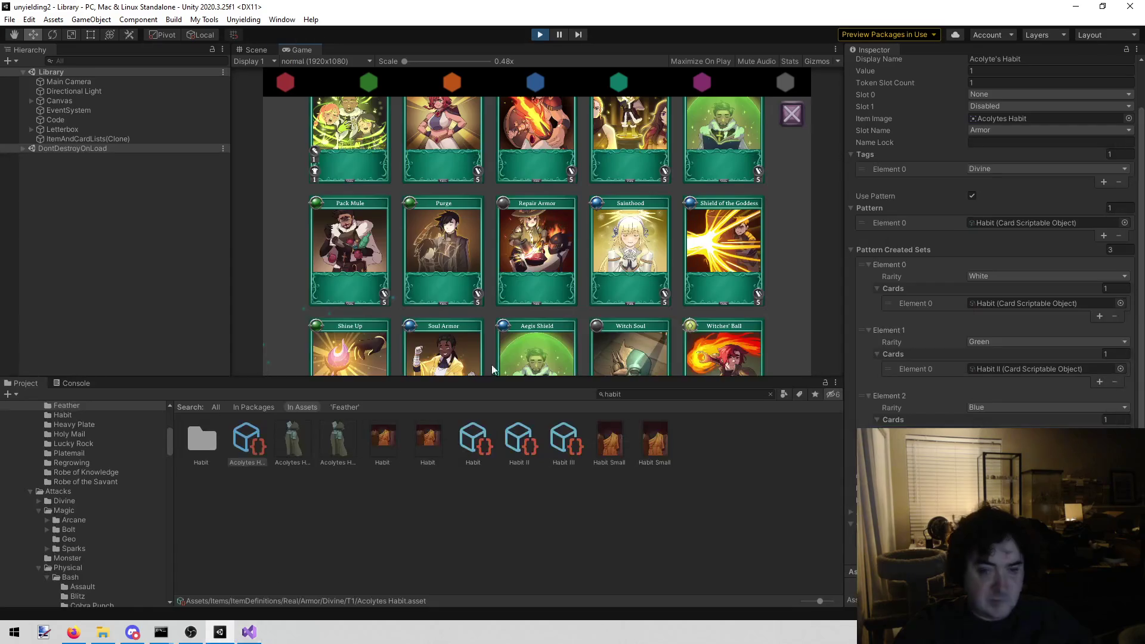
Scroll the running Library's teal cards, including Now! Command, Grand Order and Move! Command
scroll(573, 238, down, 3)
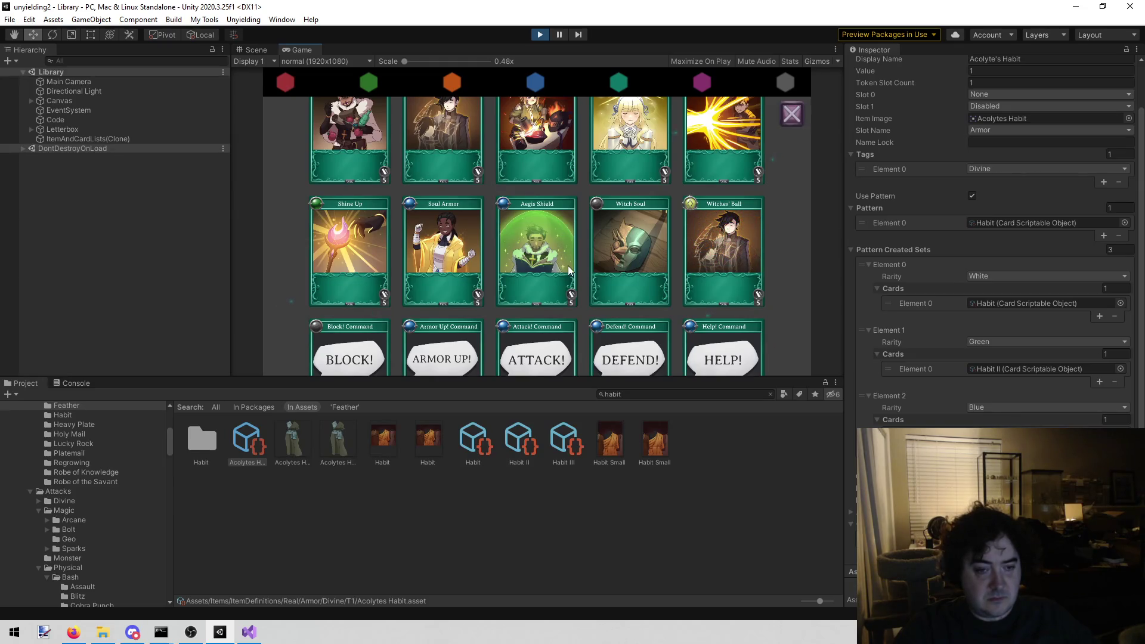
scroll(569, 270, down, 9)
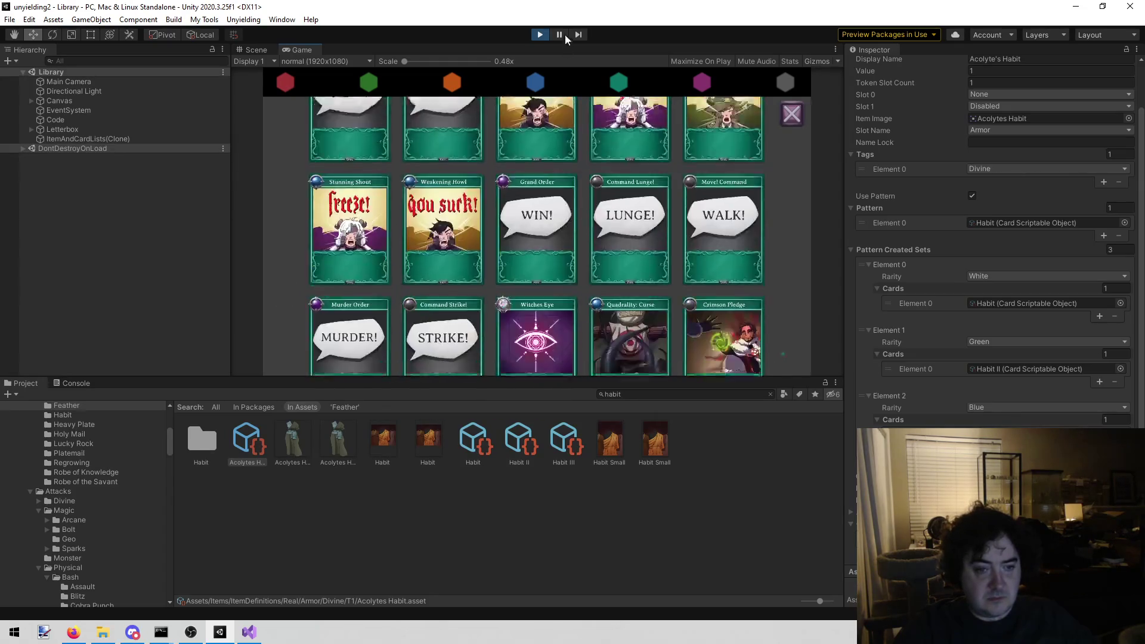
scroll(468, 237, down, 10)
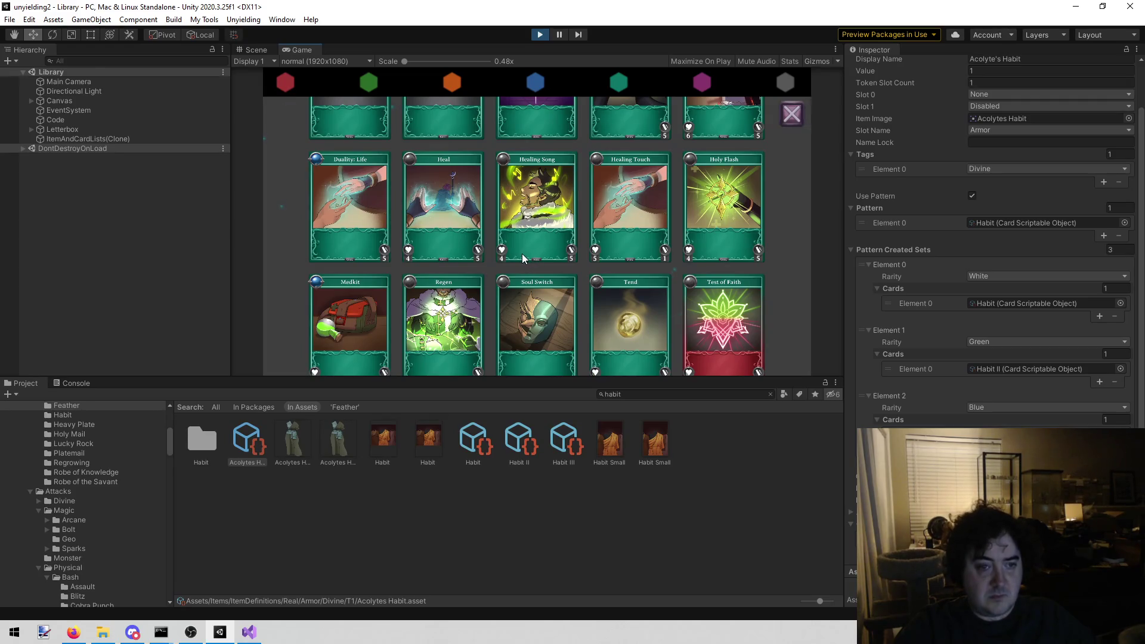
scroll(522, 253, down, 10)
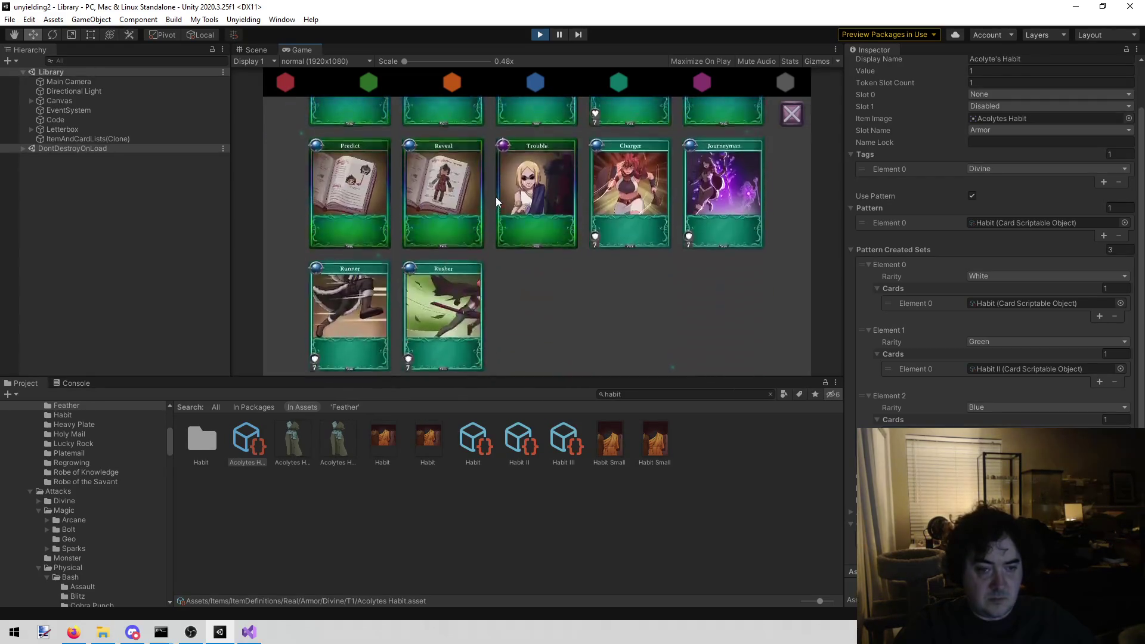
scroll(495, 196, up, 10)
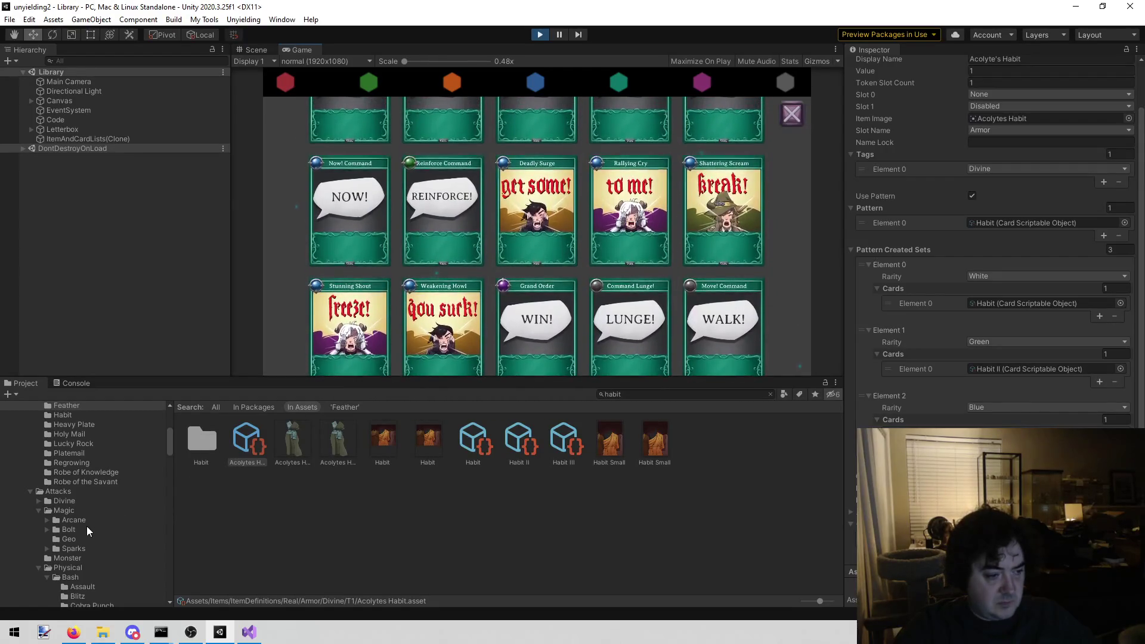
scroll(55, 513, down, 3)
scroll(37, 486, up, 3)
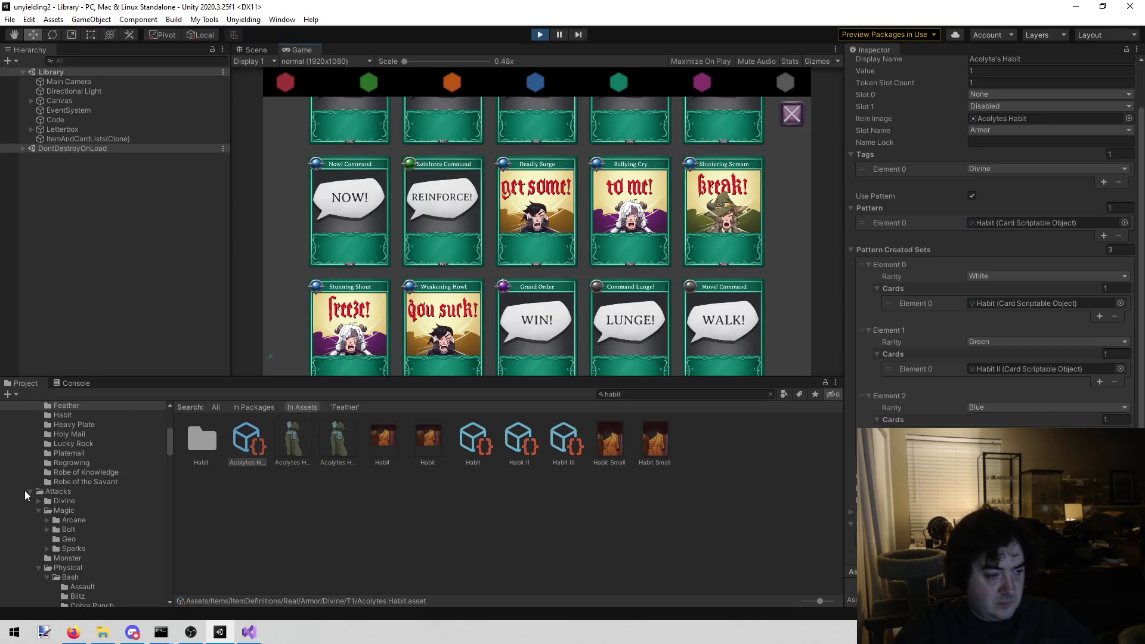
click(28, 491)
Collapse the Cards, Arcane and Buffs folders and open the Miracles Healing T2 folder
scroll(38, 485, up, 5)
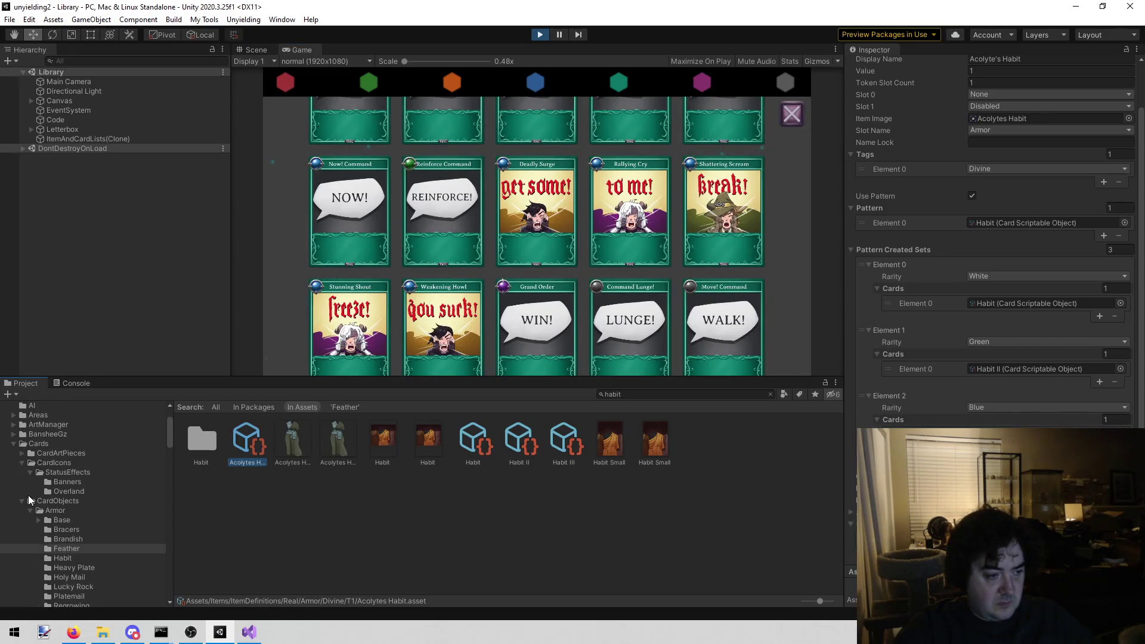
click(21, 464)
click(18, 446)
click(13, 445)
scroll(66, 540, down, 5)
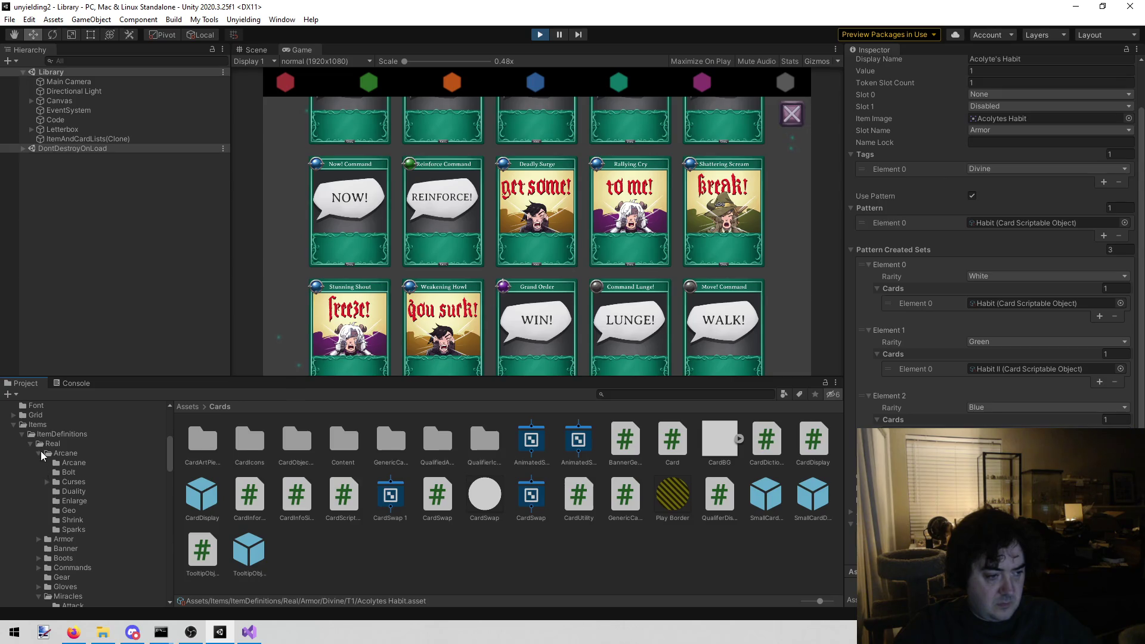
click(40, 452)
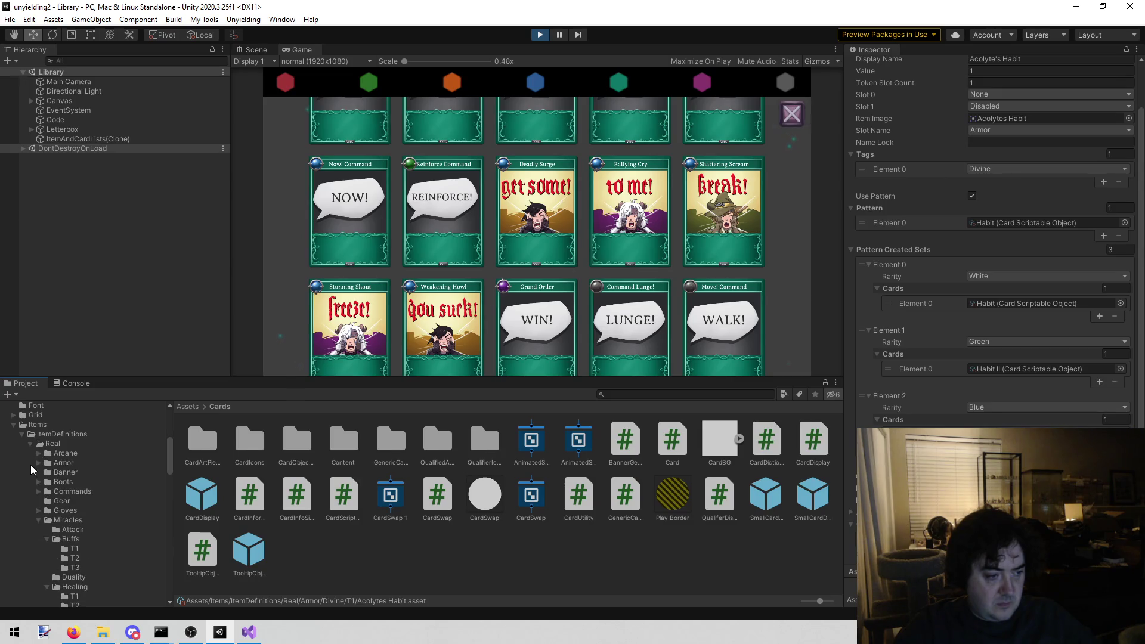
click(47, 539)
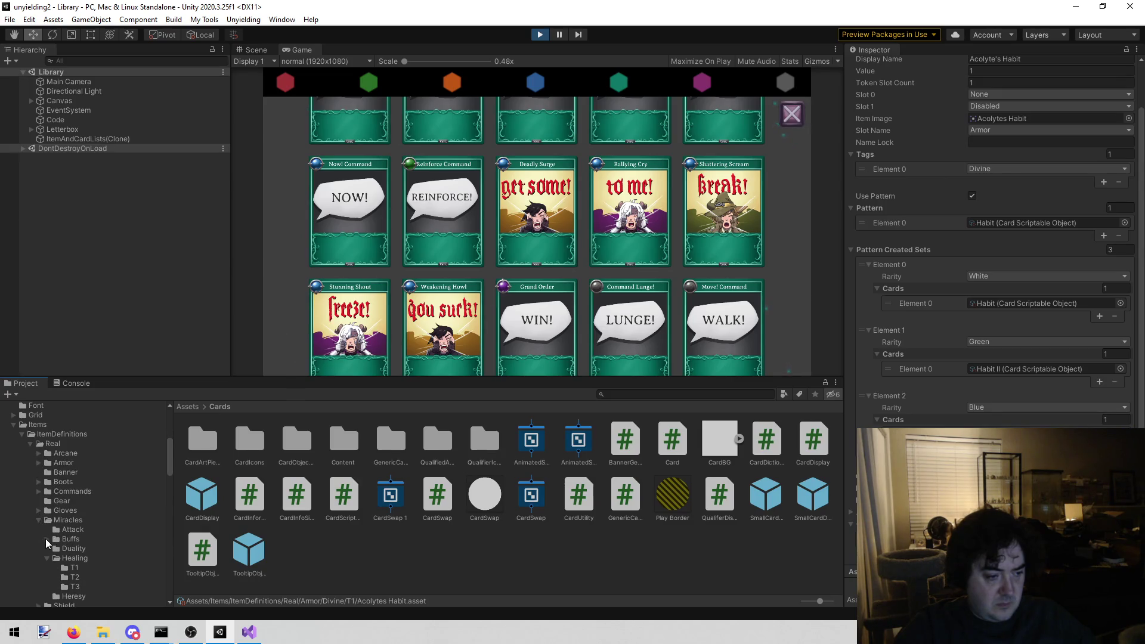
click(74, 577)
Compare the T2 healing items, including Crimson Pledge and Healing Words, ending on Symbol Healing Song
click(285, 446)
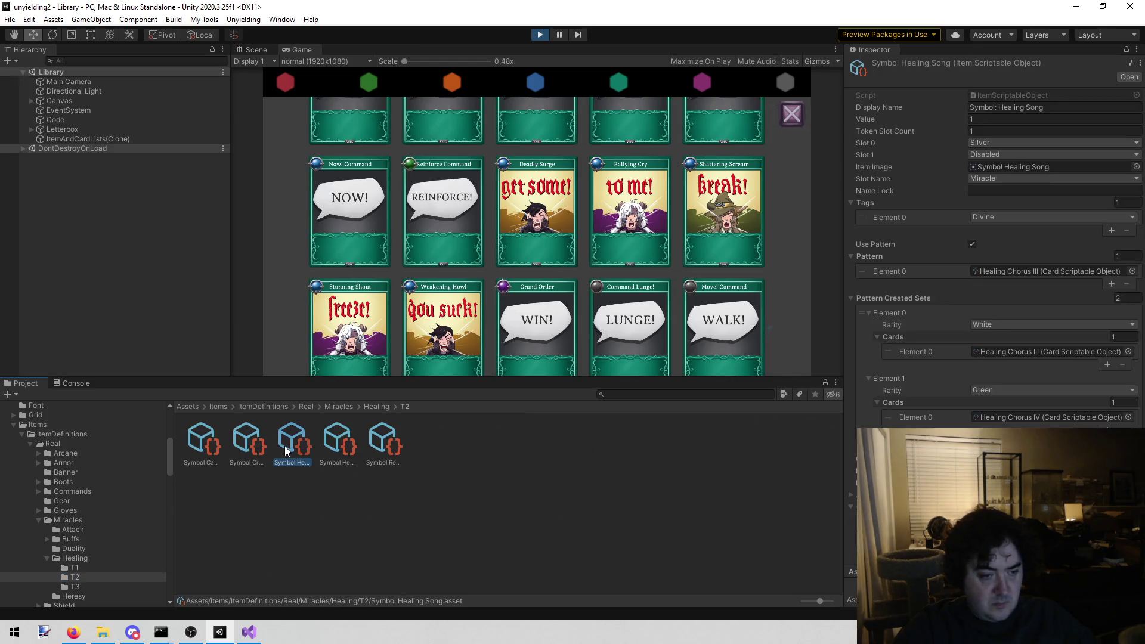
click(233, 455)
click(210, 448)
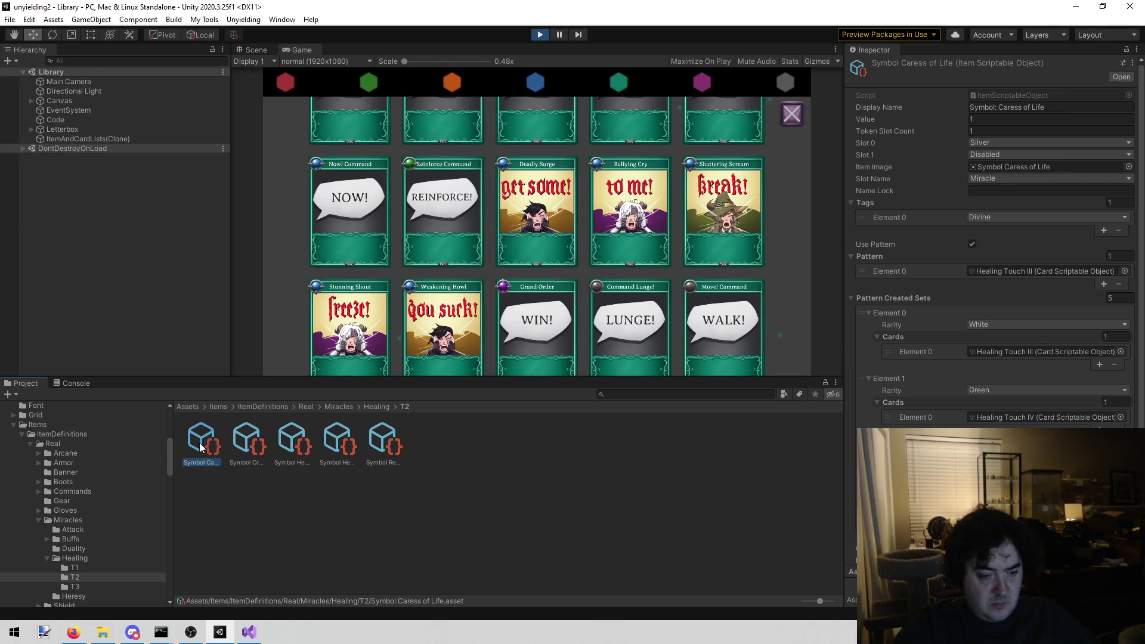
click(249, 445)
click(278, 441)
click(321, 448)
click(281, 454)
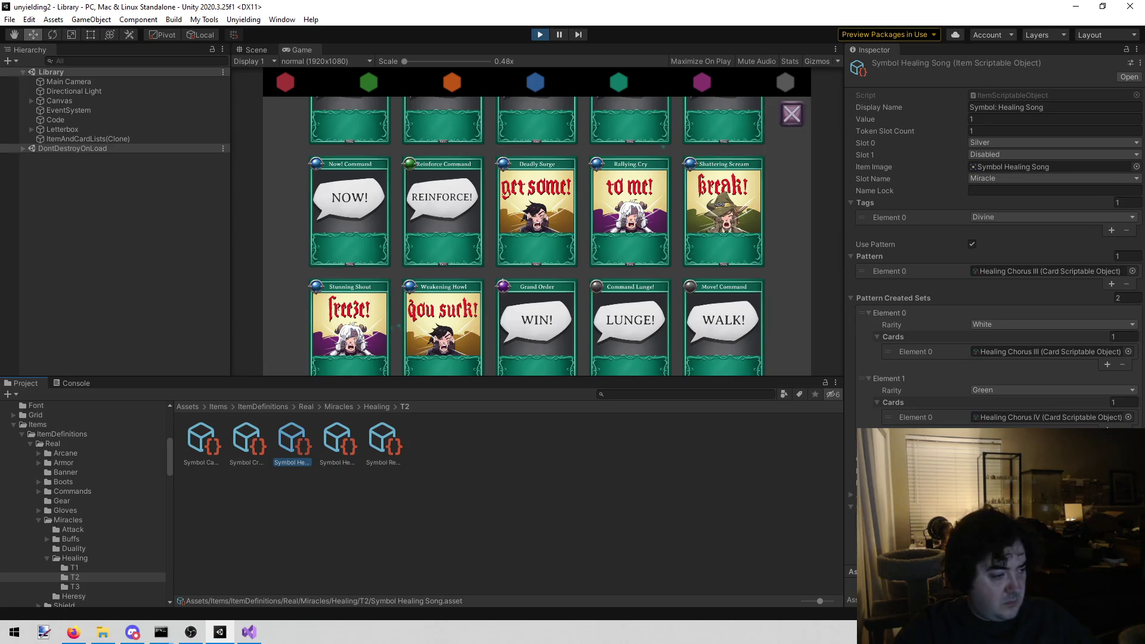
click(74, 632)
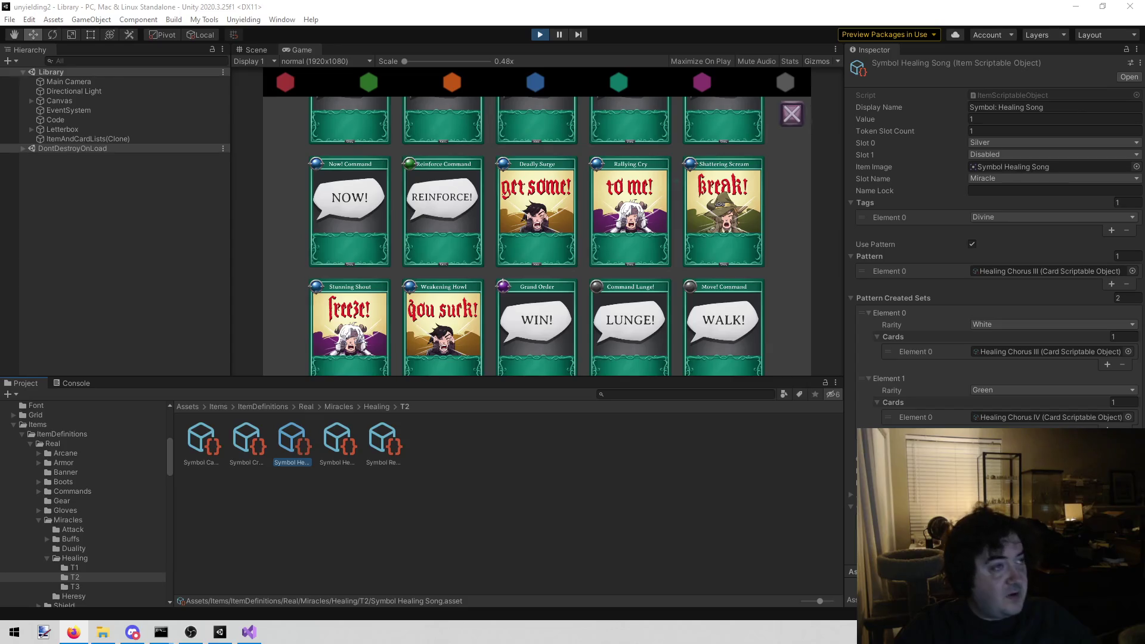
Scroll the Game view card grid to review the healing cards, including Healing Song
drag(442, 314, 435, 246)
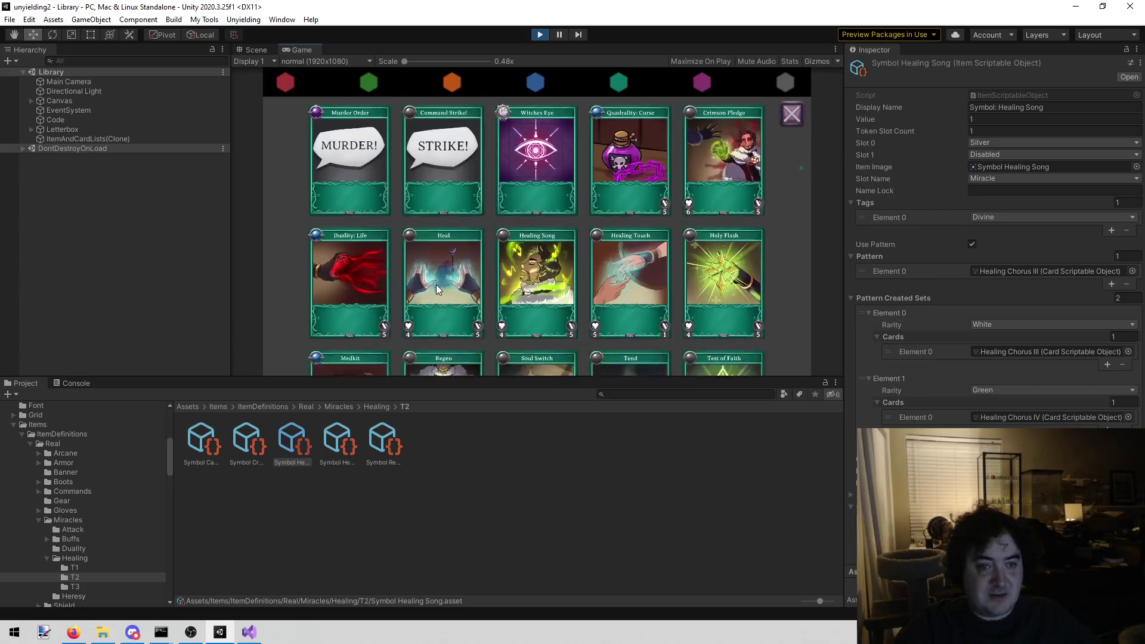
mouse_move(451, 264)
mouse_down()
mouse_move(455, 211)
mouse_move(459, 243)
mouse_up()
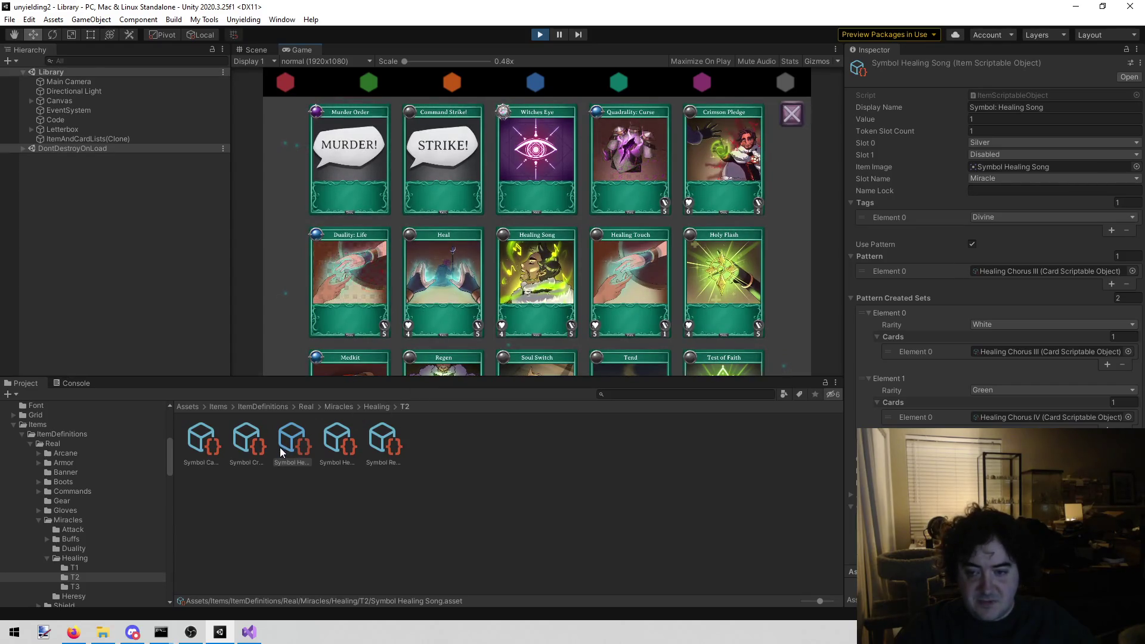
key(alt+Tab)
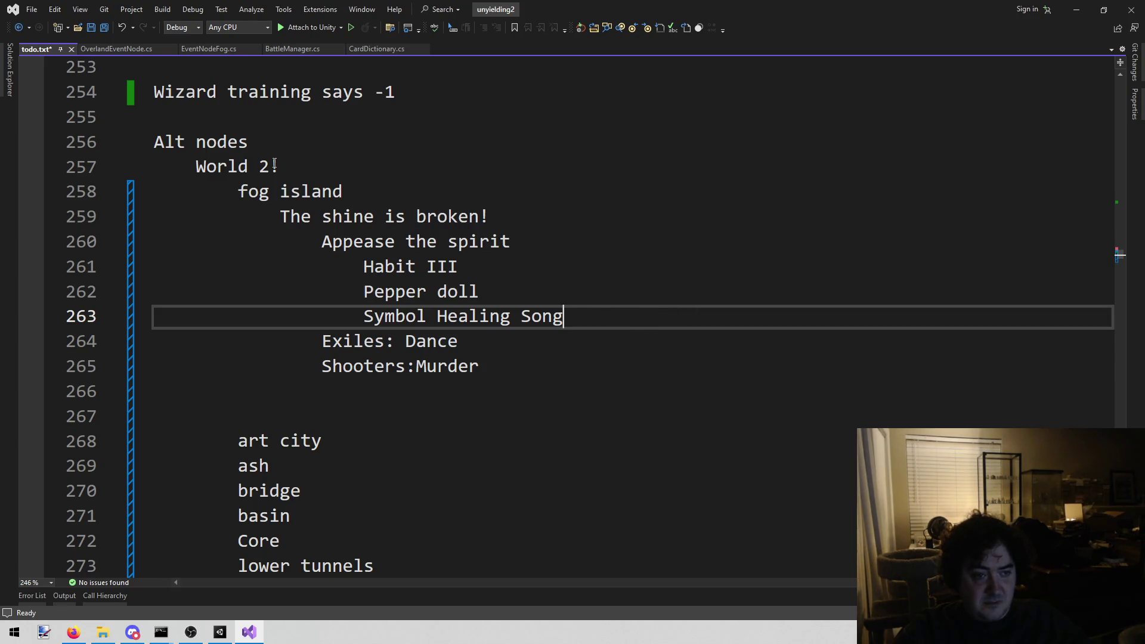
Copy the Make Salt Wards region in EventNodeFog.cs and paste it after its #endregion at line 254
click(234, 50)
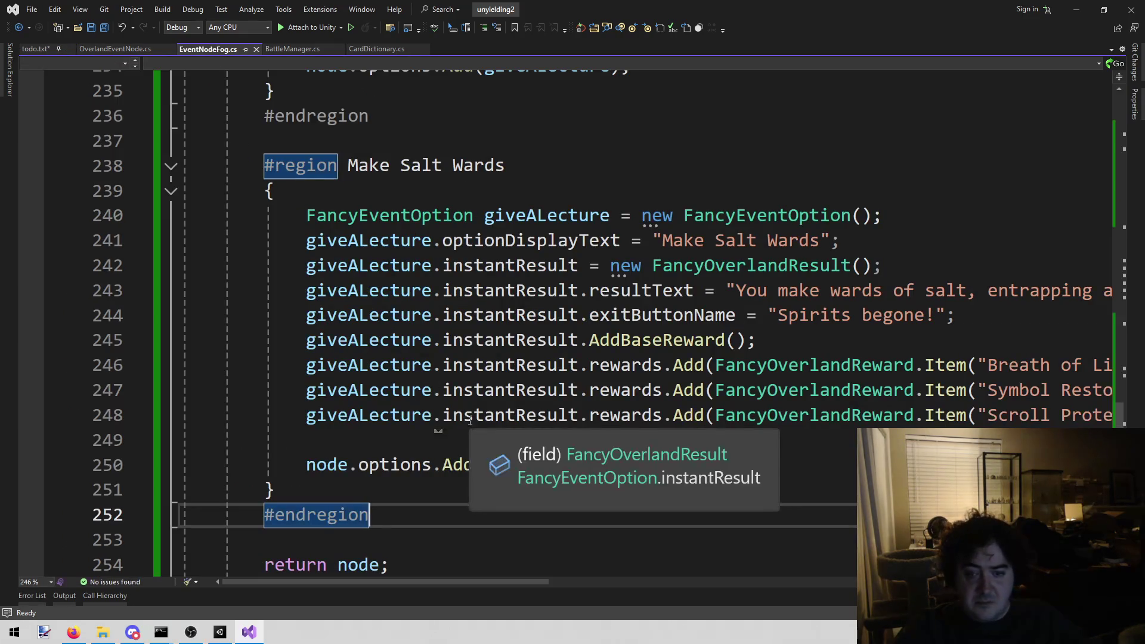
scroll(440, 540, down, 2)
scroll(429, 530, up, 3)
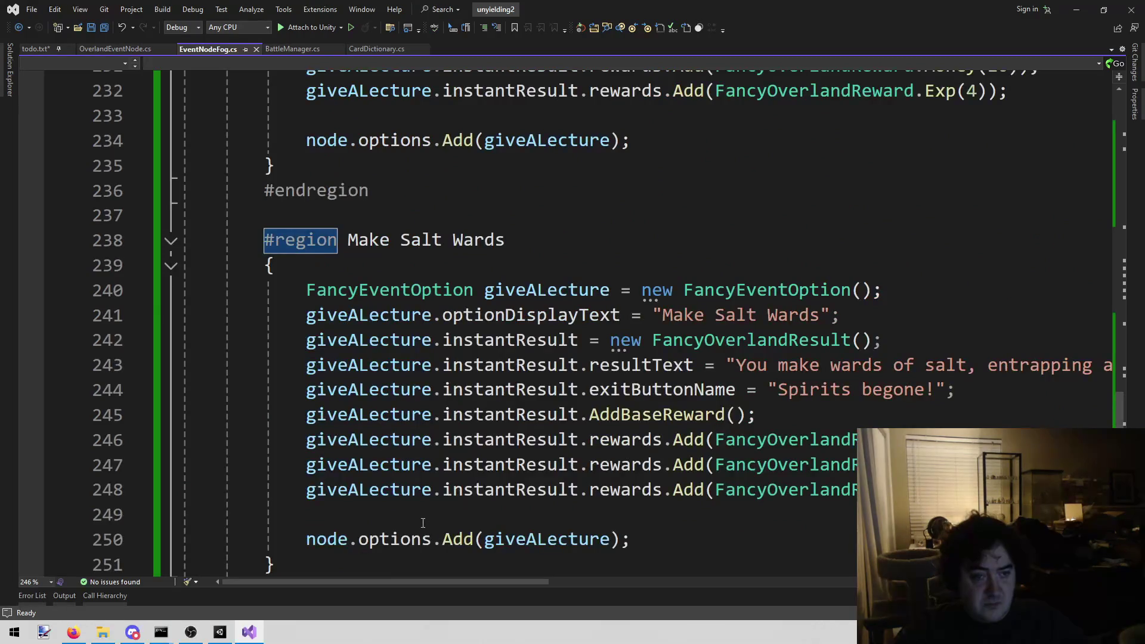
key(ctrl+bracketright)
scroll(395, 439, up, 1)
mouse_move(264, 166)
mouse_down()
mouse_move(440, 464)
mouse_move(428, 509)
mouse_up()
key(ctrl+c)
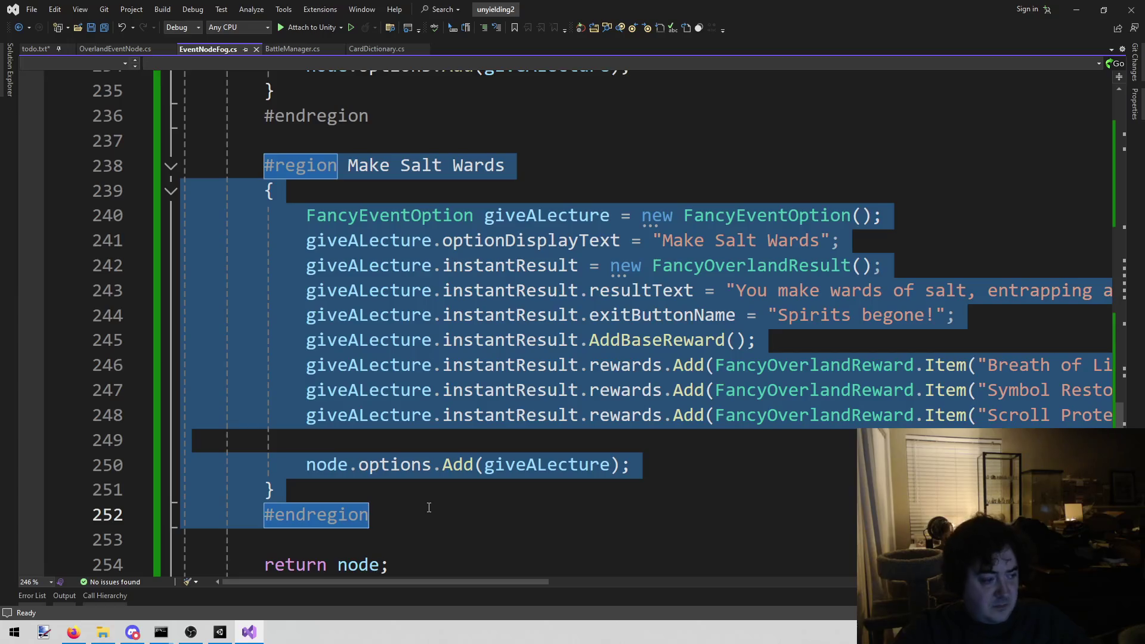
click(390, 517)
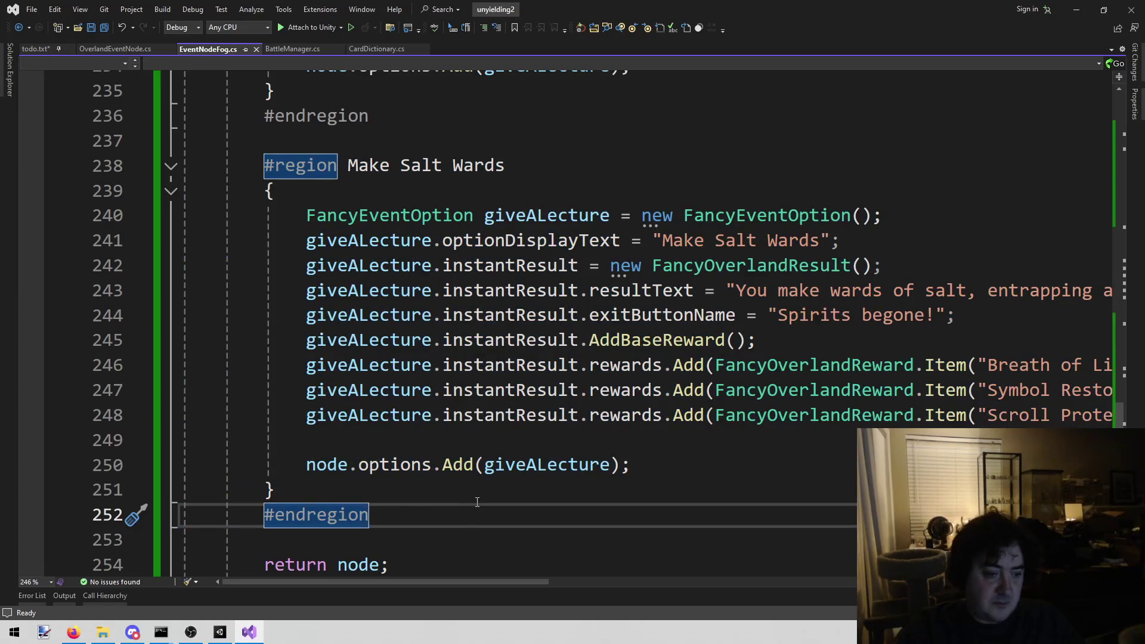
key(Return)
key(Return)
key(ctrl+v)
scroll(365, 291, up, 1)
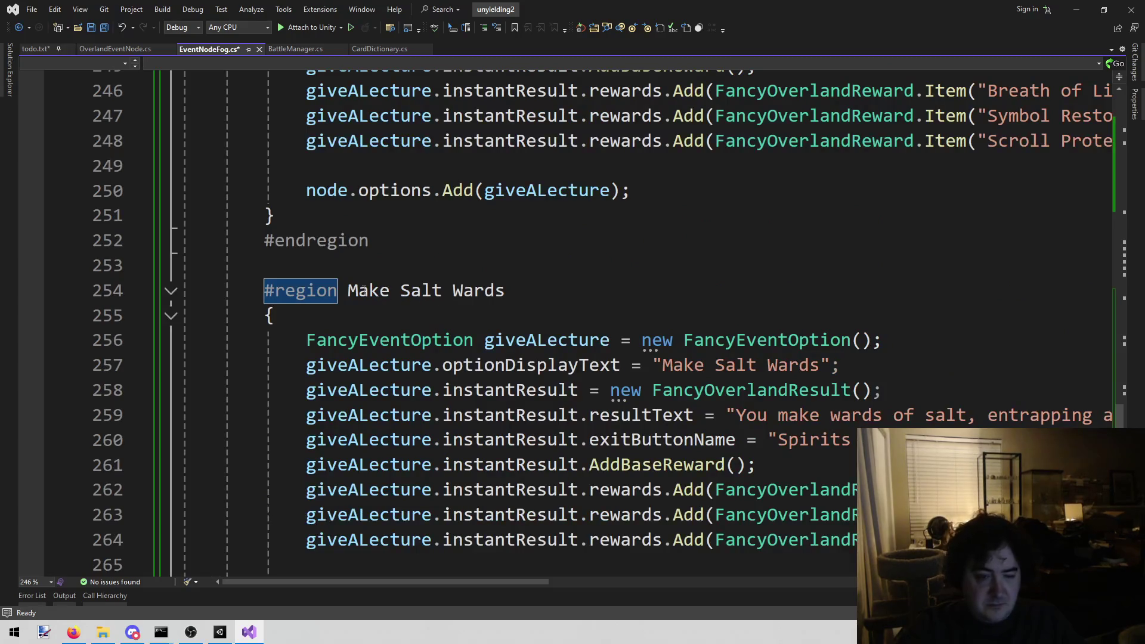
Change the copied block's display text (line 257) and region title (line 254) to 'Appease the spirit'
click(694, 365)
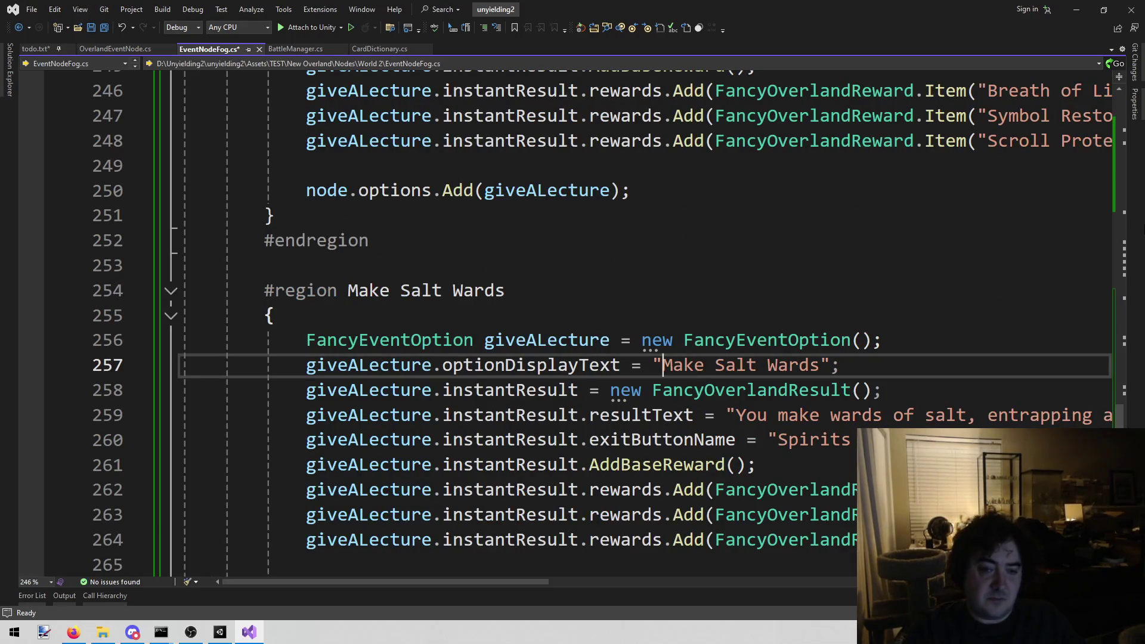
drag(662, 365, 821, 365)
text(Appease th)
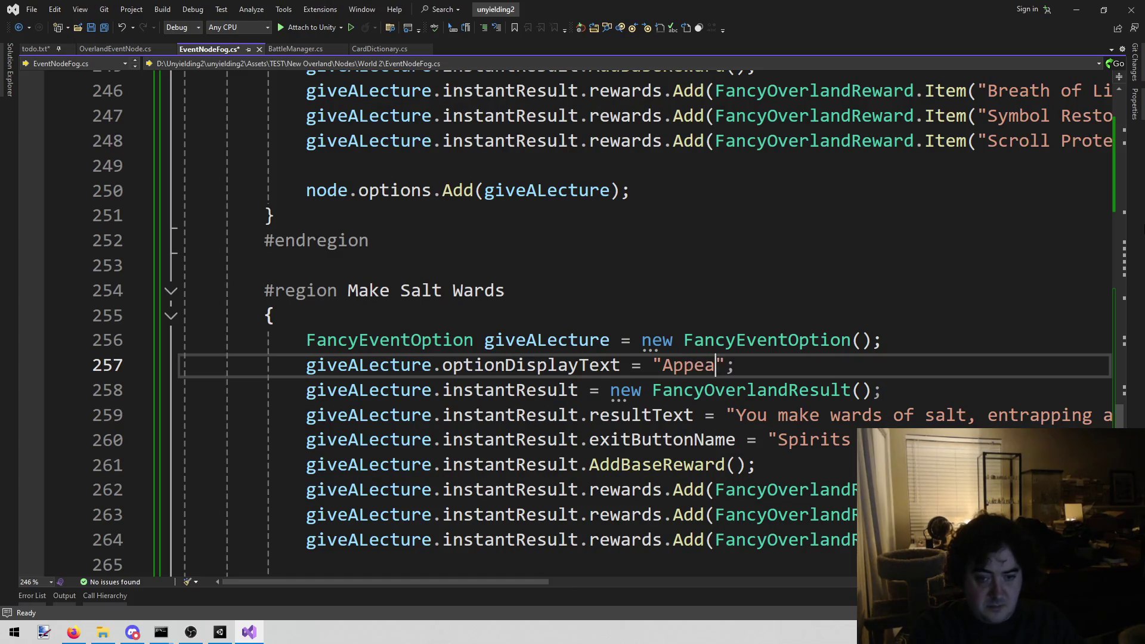
text(e spirit)
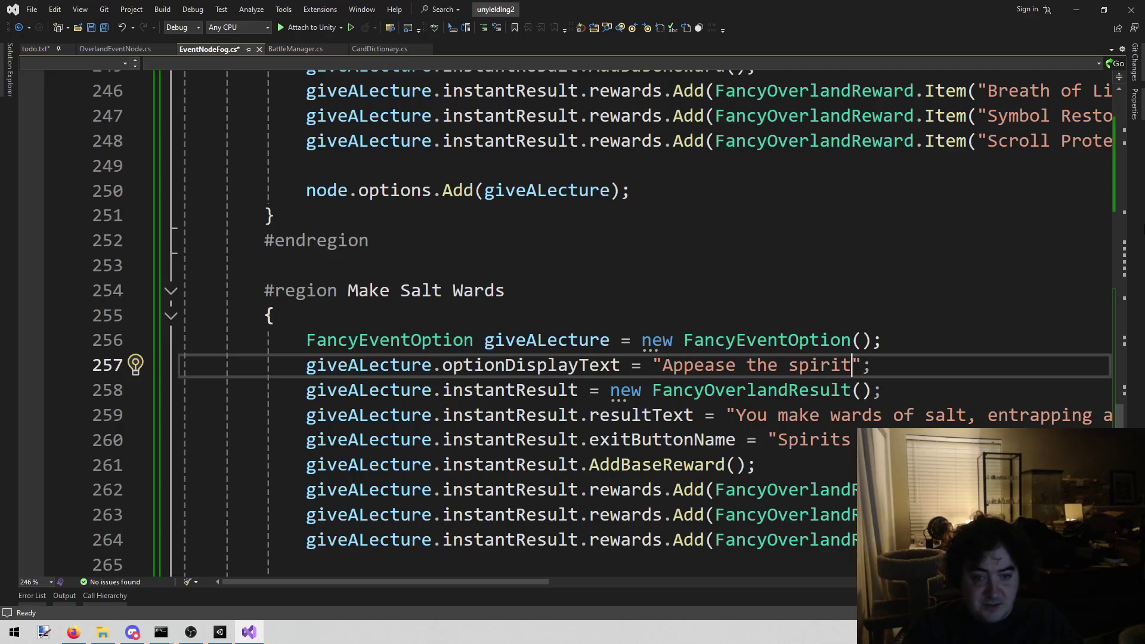
key(ctrl+shift+Left)
key(ctrl+shift+Left)
key(ctrl+shift+Left)
key(shift+Right)
key(ctrl+c)
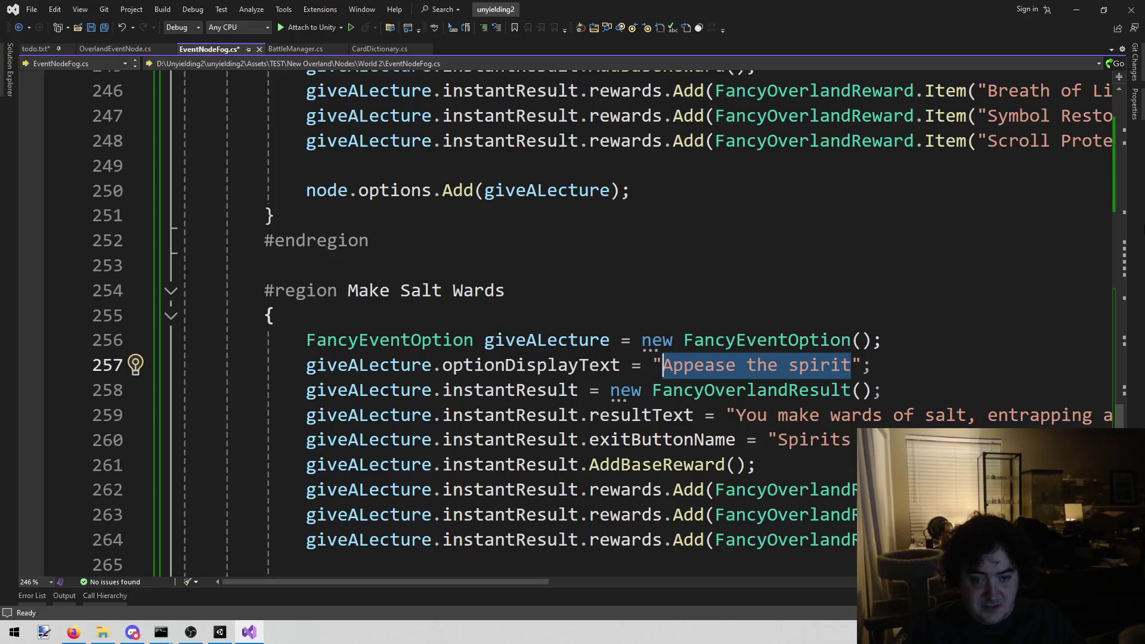
key(Up)
key(Up)
key(Up)
key(ctrl+shift+Left)
key(ctrl+shift+Left)
key(ctrl+shift+Left)
key(ctrl+v)
key(Down)
key(Down)
key(Down)
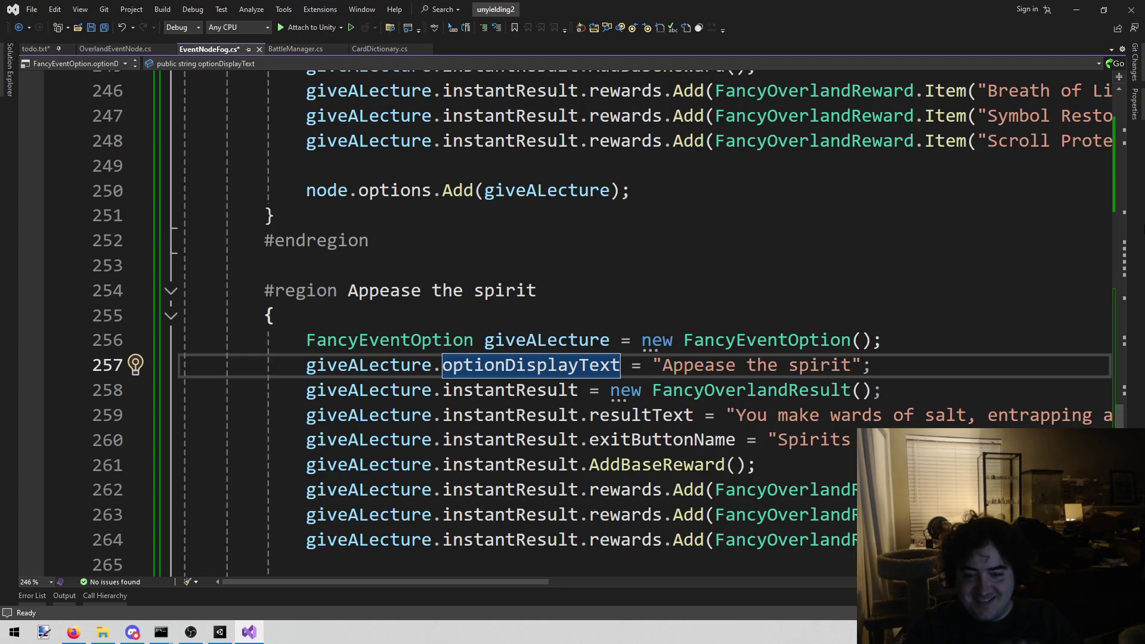
key(Down)
key(Down)
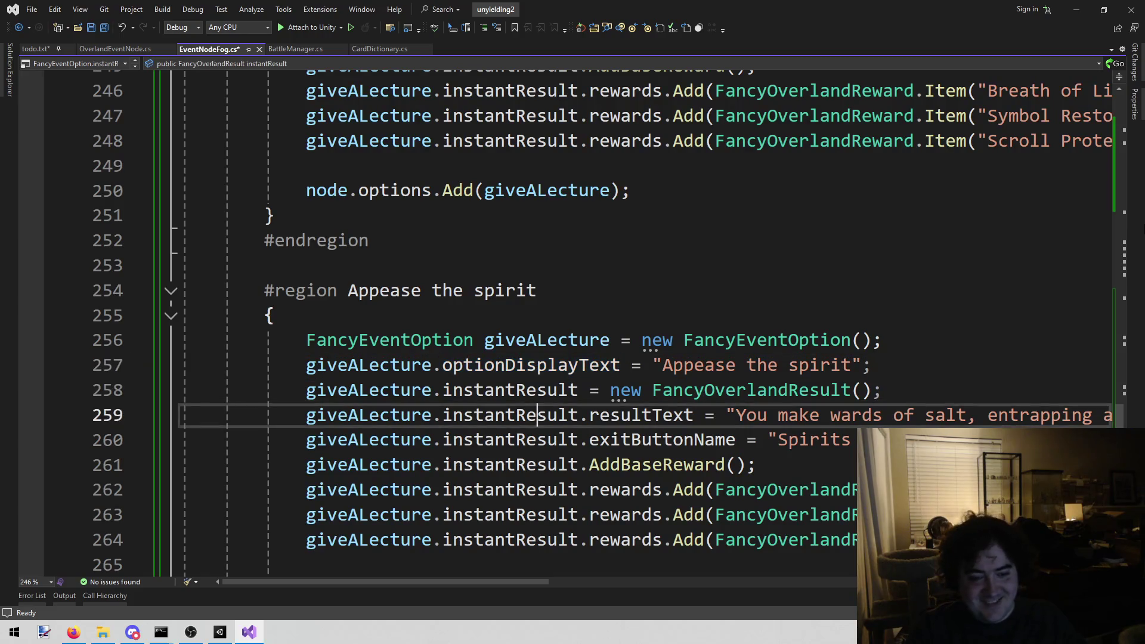
Replace the salt wards result text with 'You tell the spirit a bunch of good jokes. It agrees to get back in the shrine.'
click(736, 415)
key(shift+End)
key(shift+Left)
key(shift+Left)
key(BackSpace)
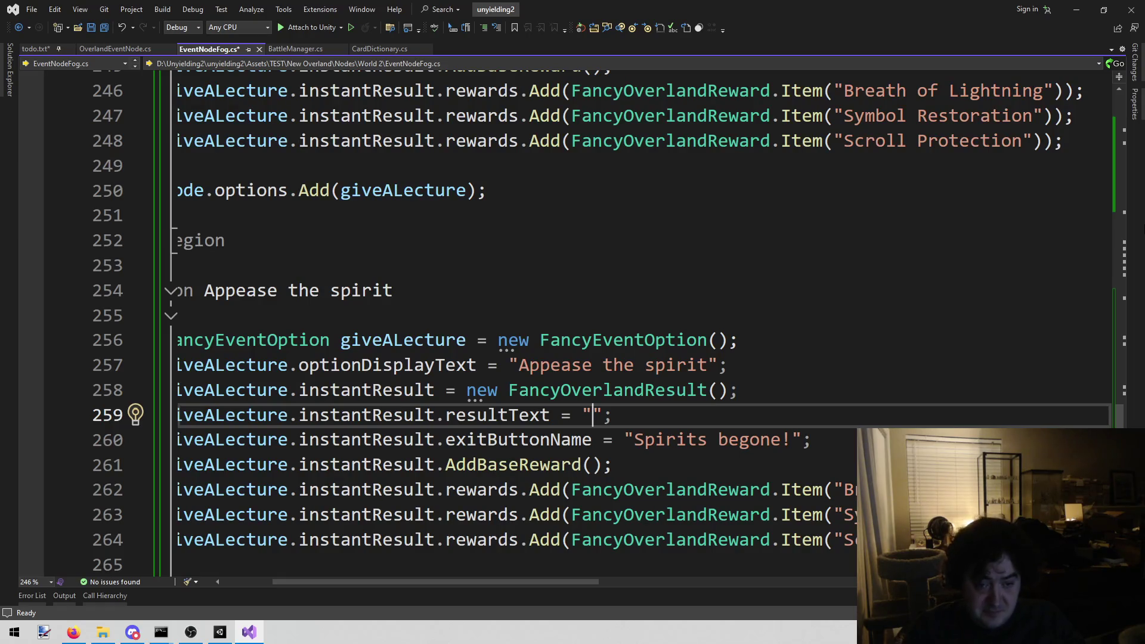
text(You tell the )
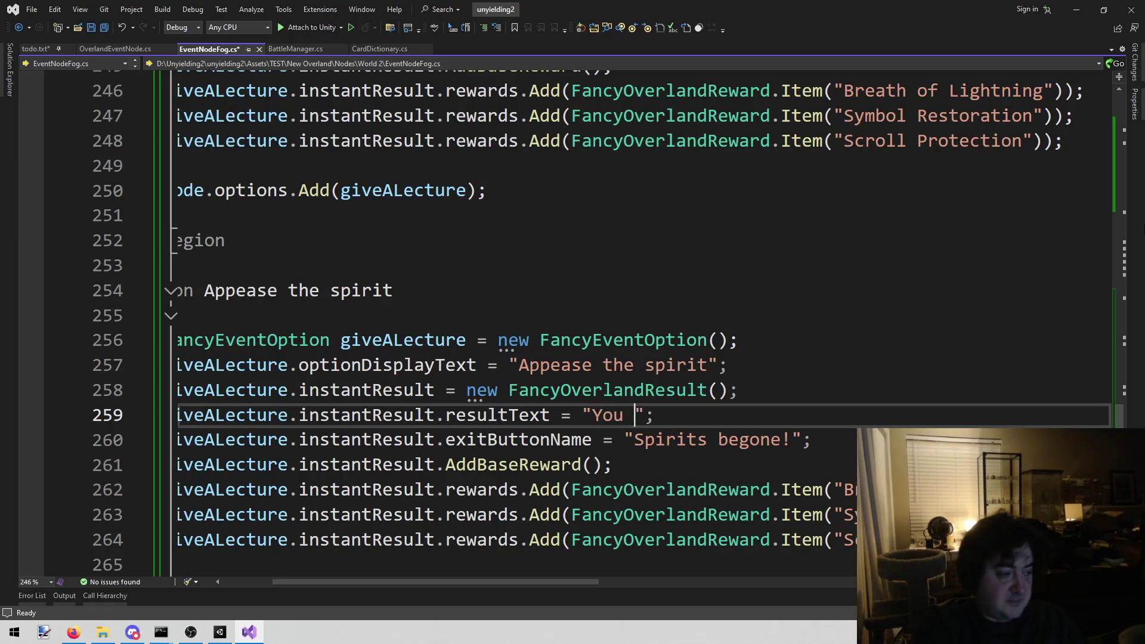
text(spirit a )
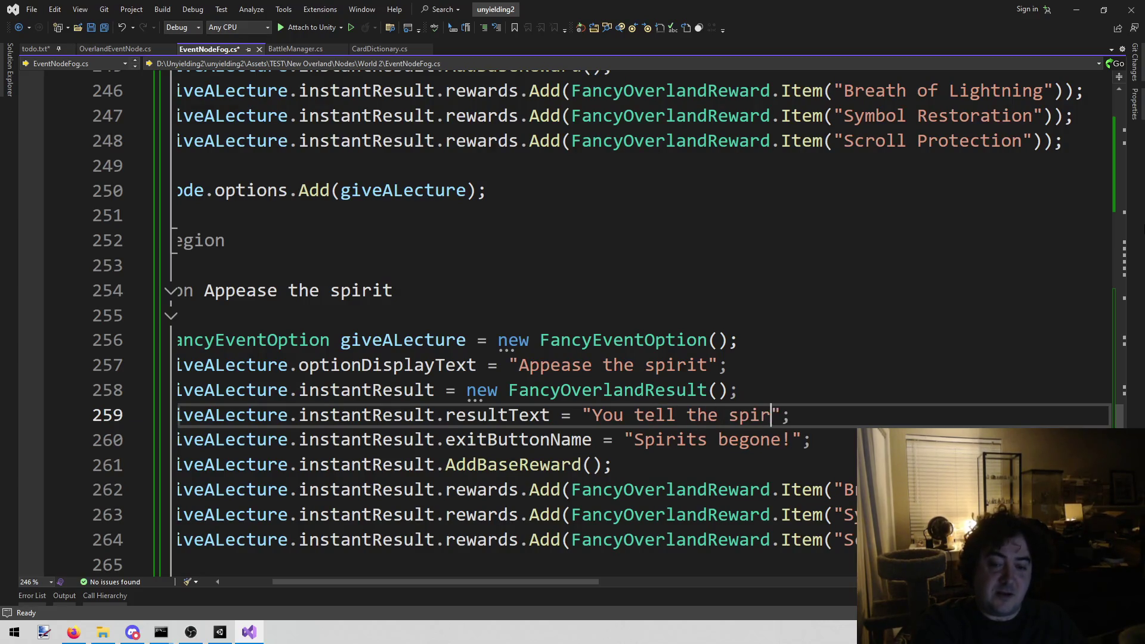
text(bunch of good jo)
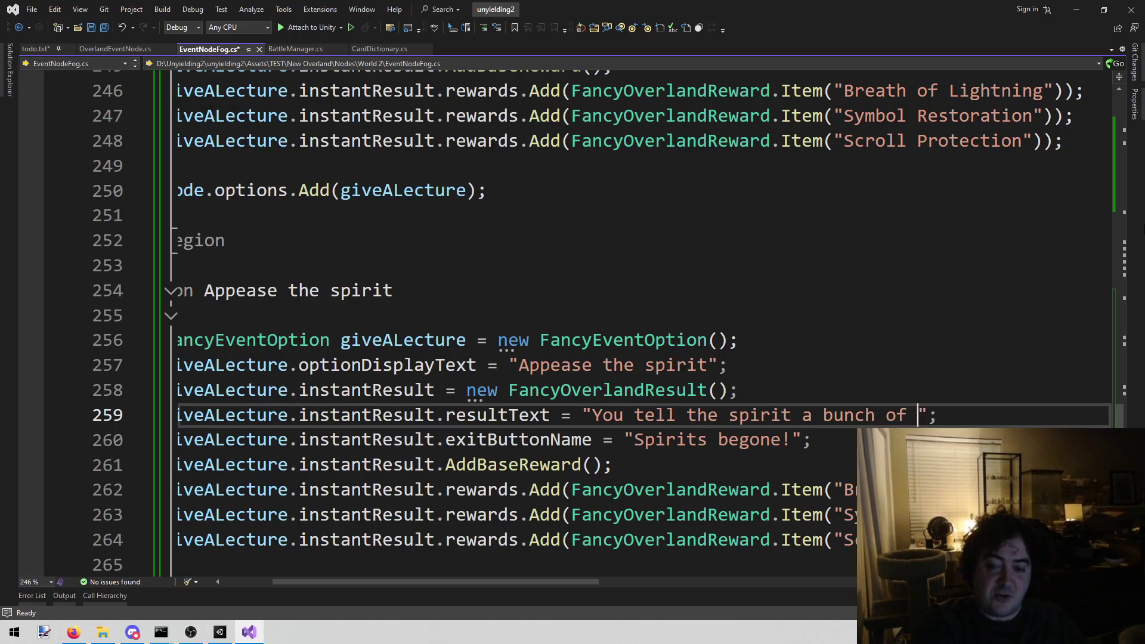
text(kes.  It )
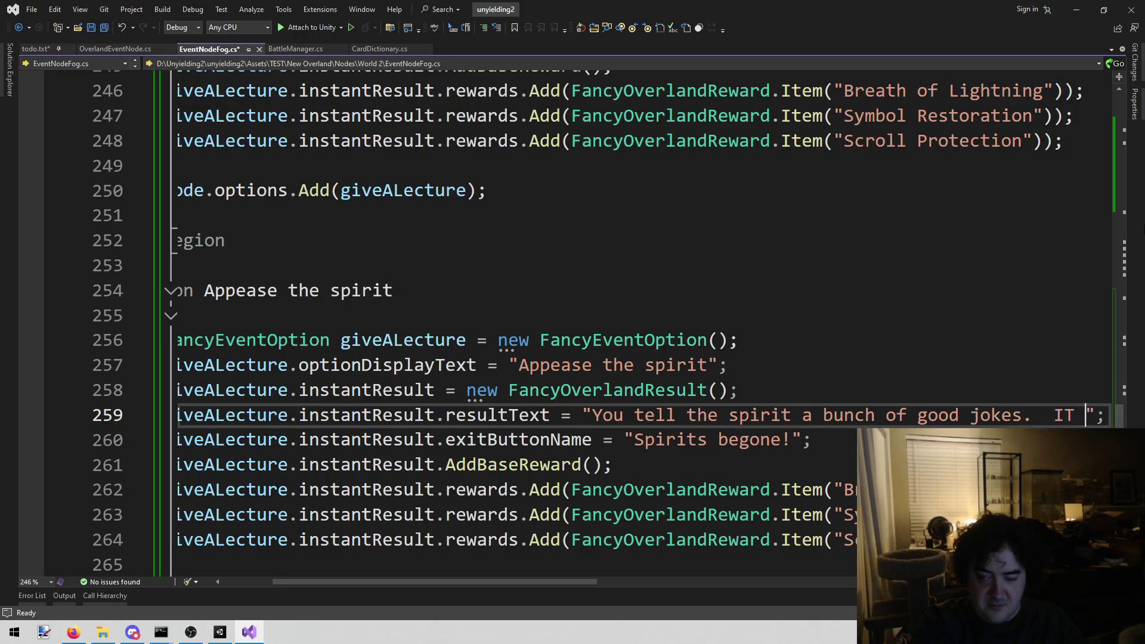
text(agrees to g)
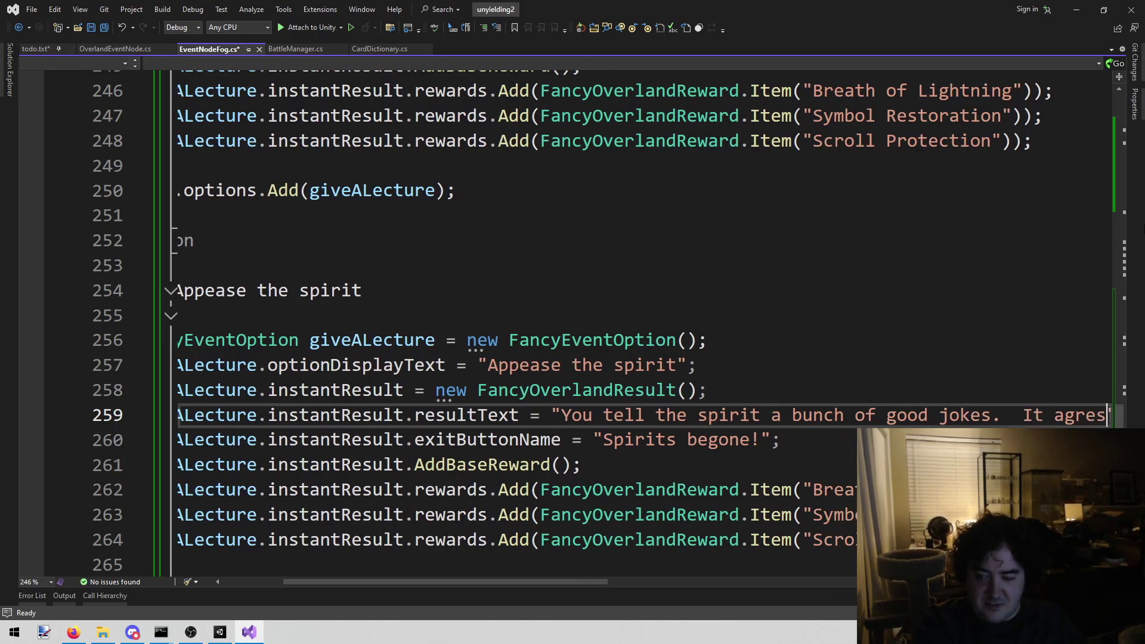
text(et back )
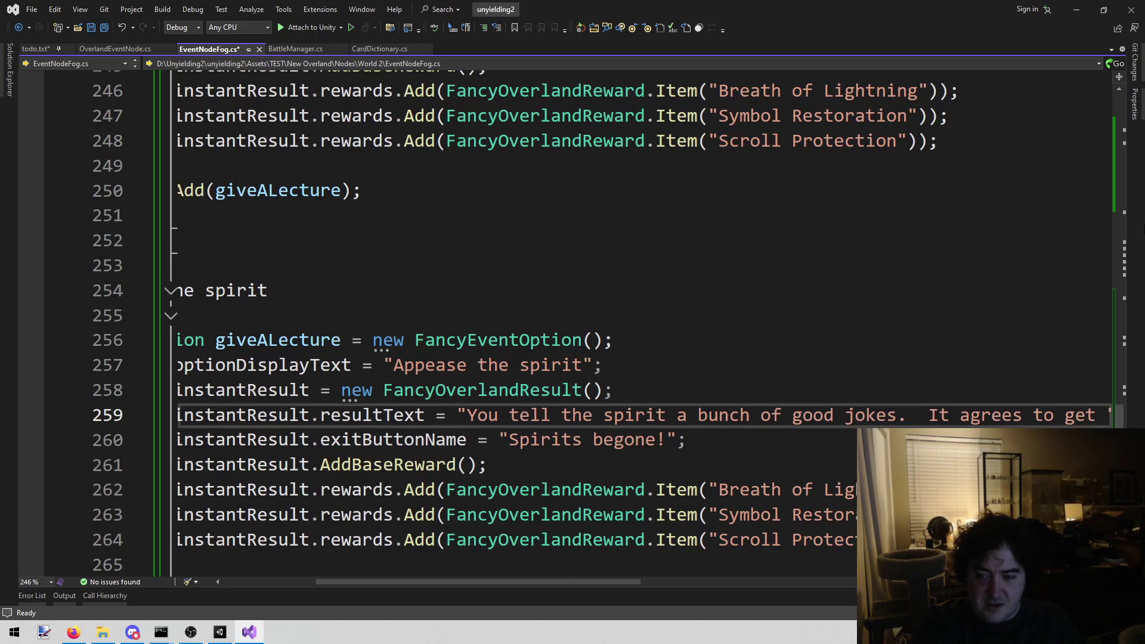
text(in the shrine.)
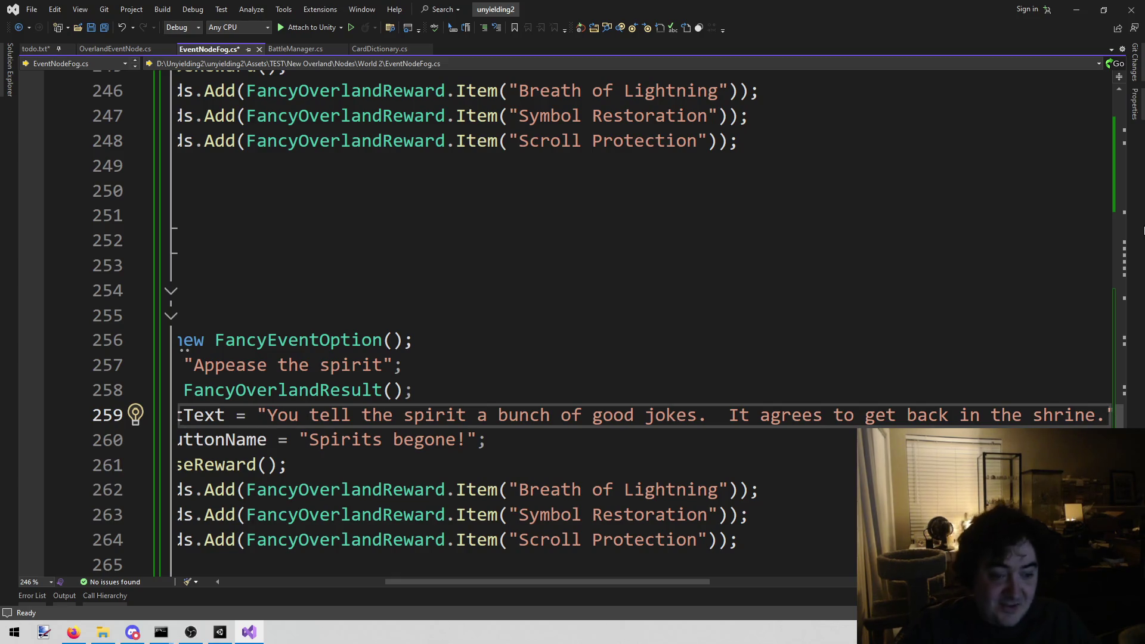
drag(560, 584, 374, 582)
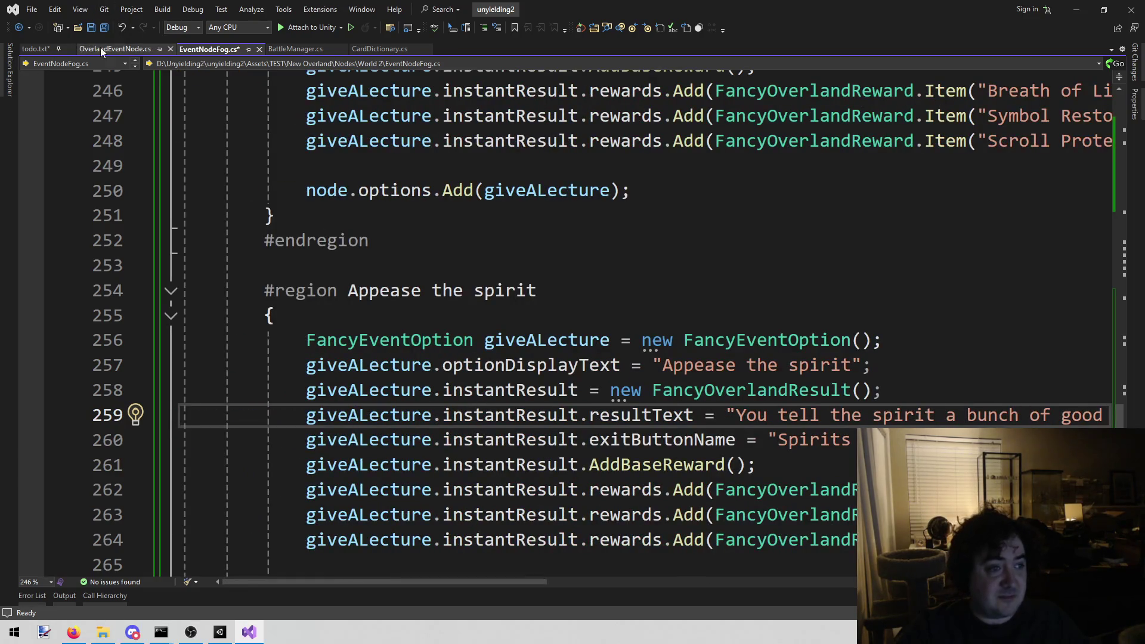
Check the fog island rewards in todo.txt, return to EventNodeFog.cs, then switch to Firefox
click(27, 49)
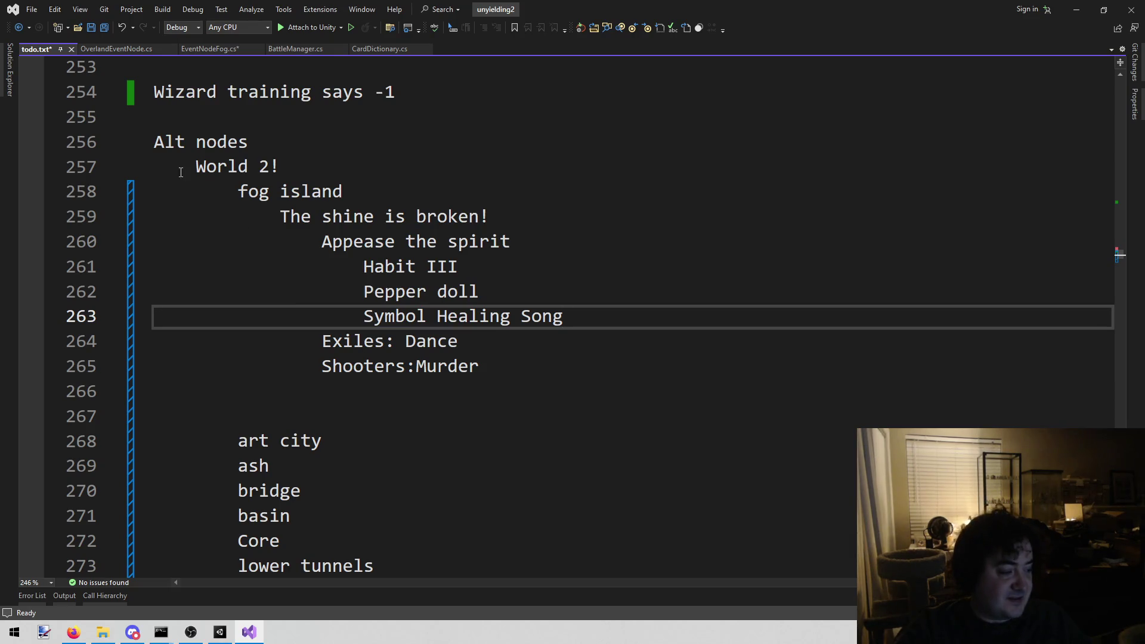
click(197, 48)
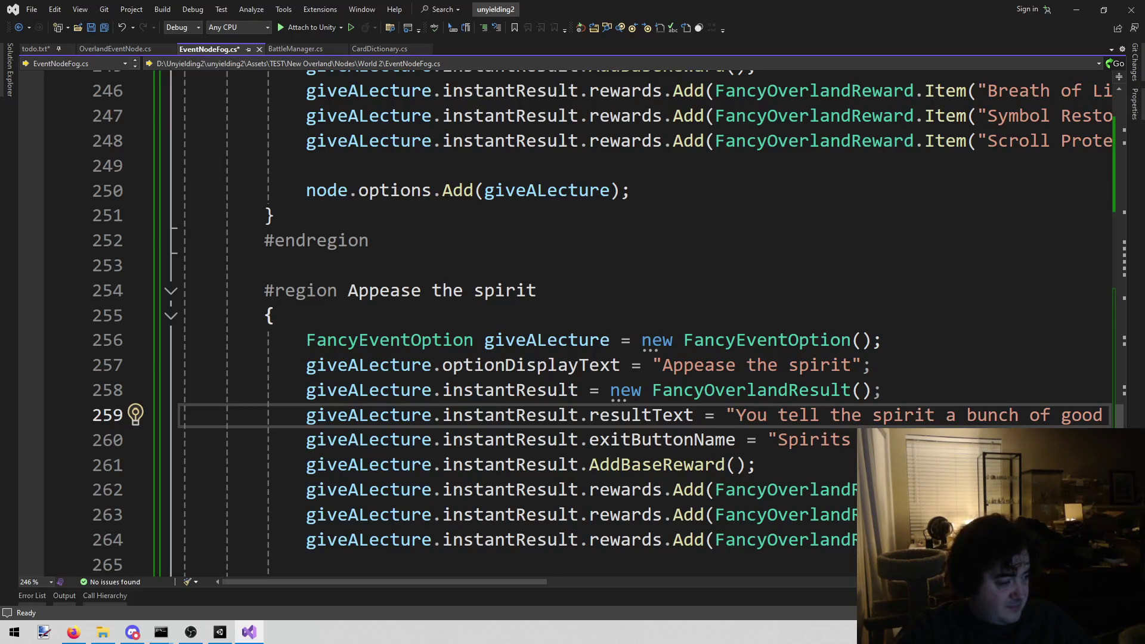
key(alt+Tab)
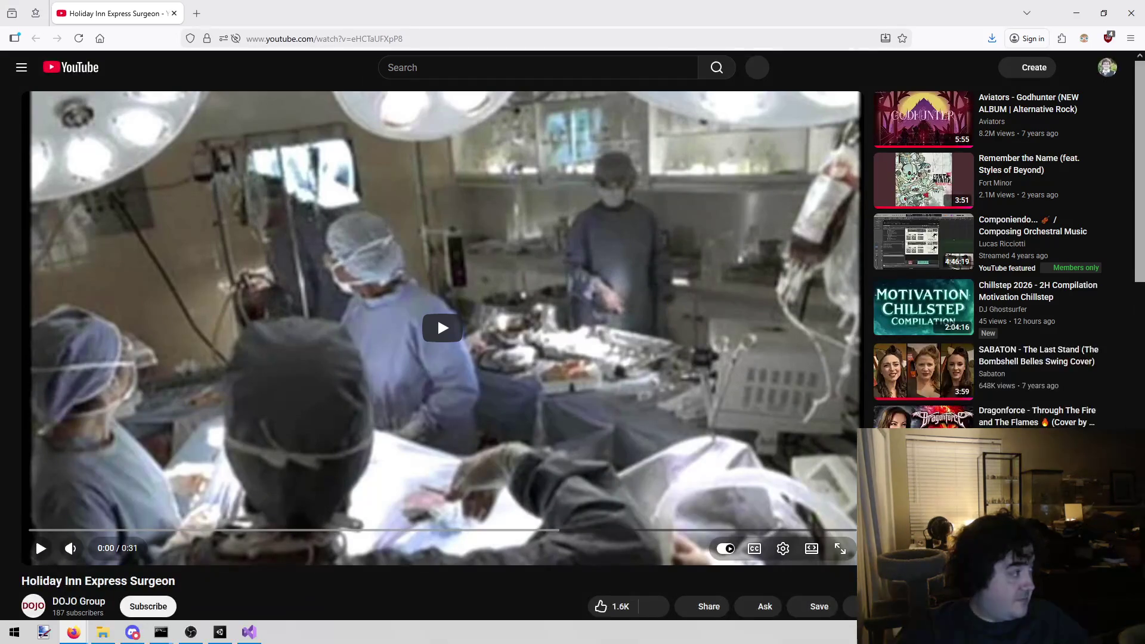
Play the 'Holiday Inn Express Surgeon' YouTube clip to the end, then return to Visual Studio
click(440, 175)
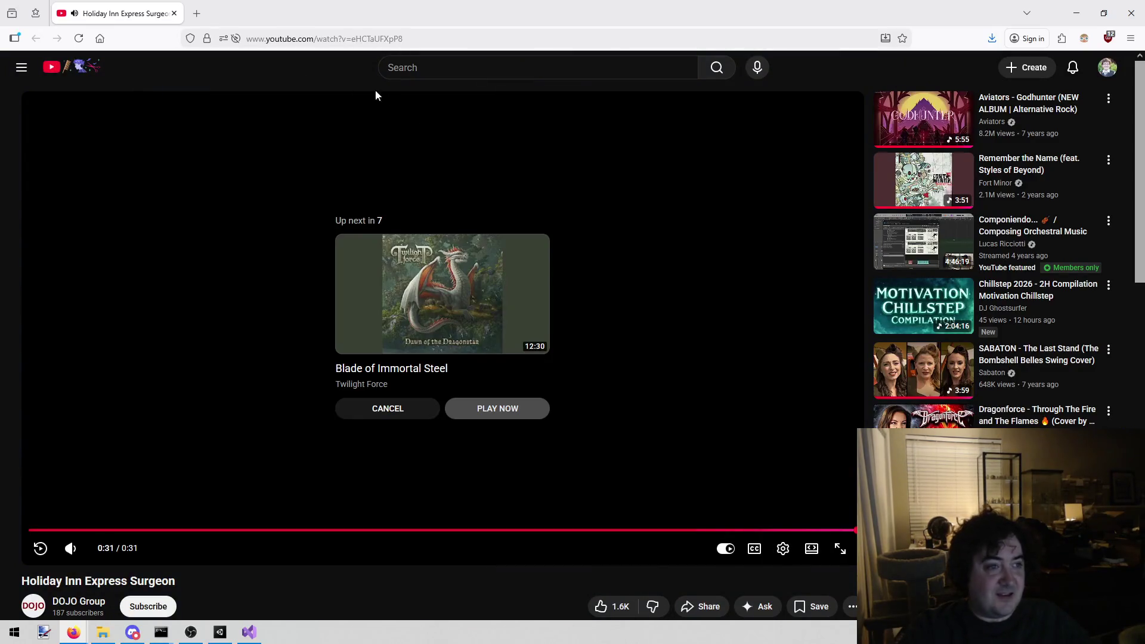
key(alt+Tab)
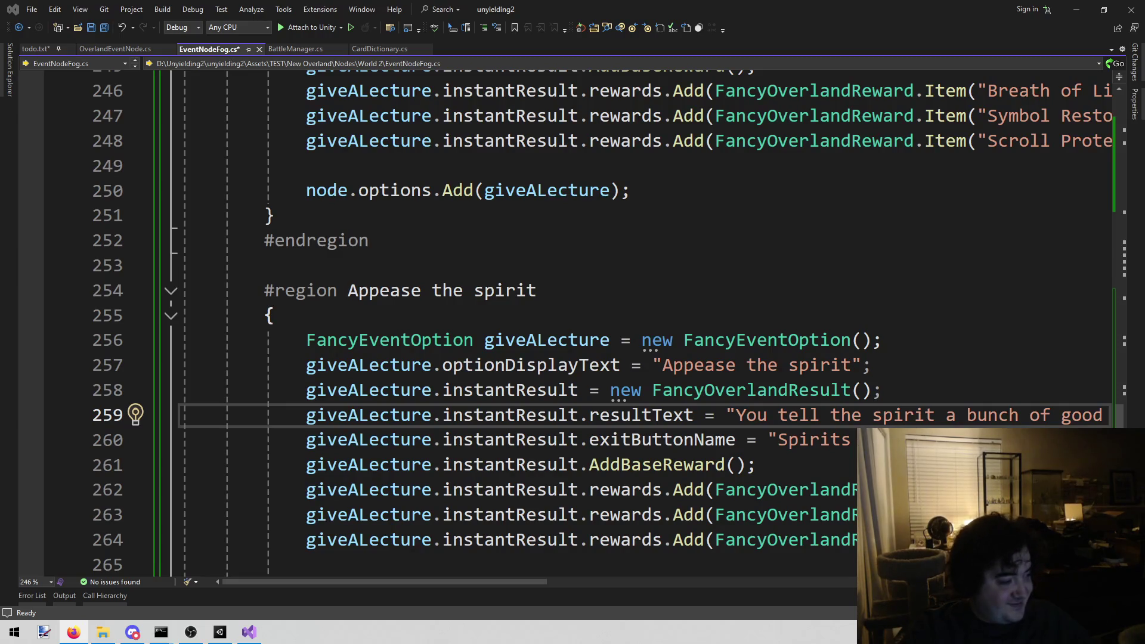
Replace line 260's exit button text 'Spirits begone!' with 'Thanks for understanding!'
click(913, 340)
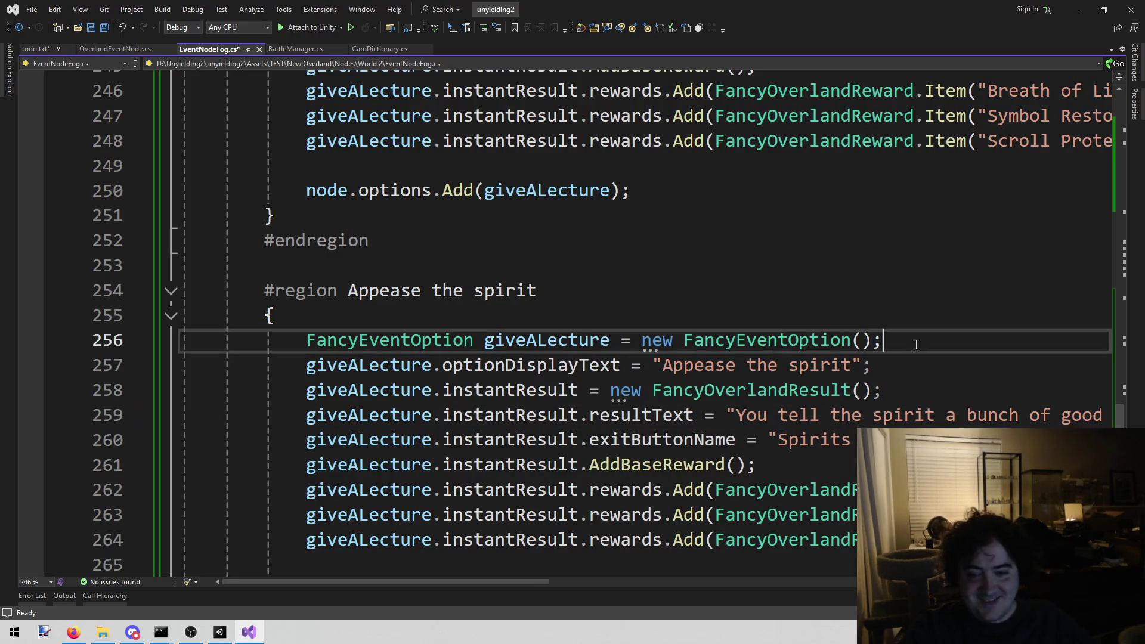
mouse_move(413, 582)
mouse_down()
mouse_move(572, 575)
mouse_move(205, 434)
mouse_up()
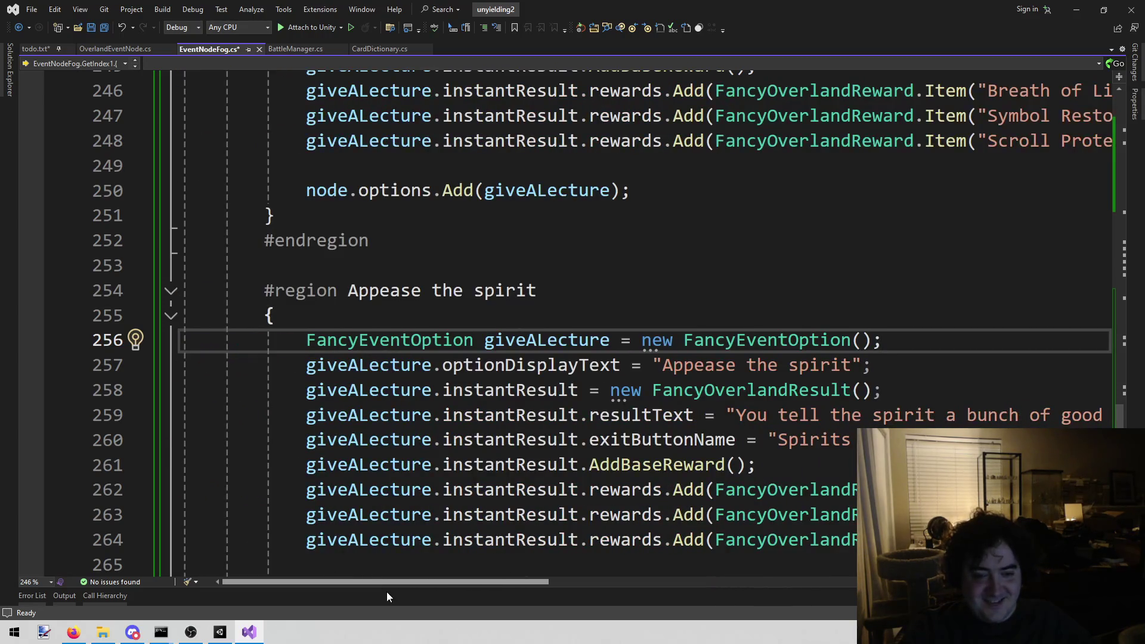
mouse_move(367, 582)
mouse_down()
mouse_move(634, 539)
mouse_move(613, 552)
mouse_move(416, 570)
mouse_move(642, 556)
mouse_move(410, 585)
mouse_move(449, 581)
mouse_up()
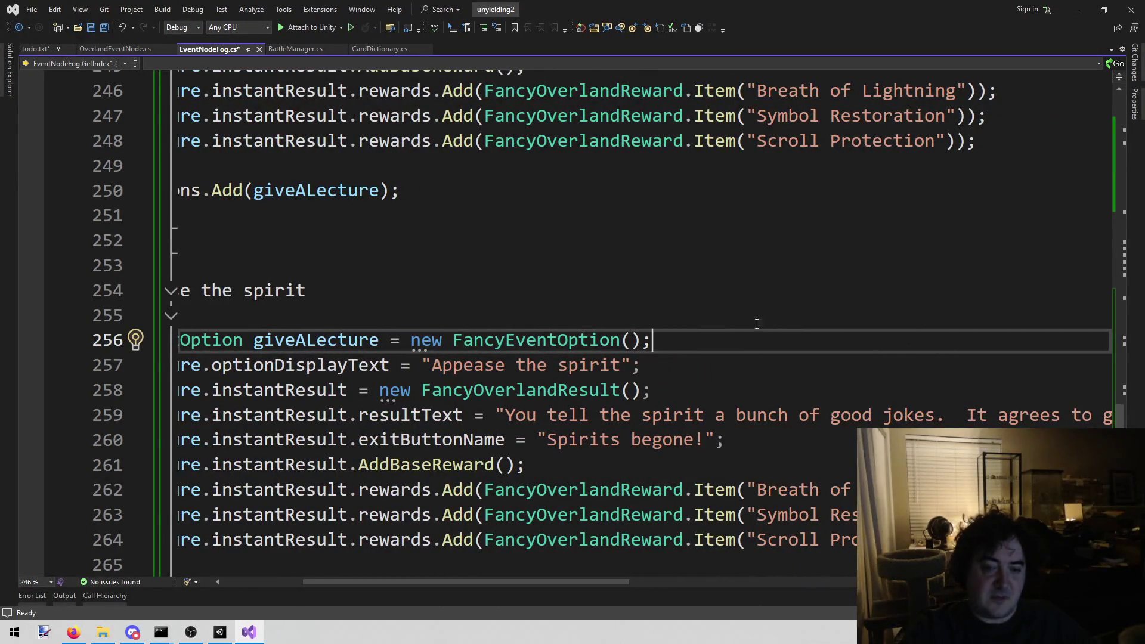
click(709, 434)
key(ctrl+shift+Left)
key(ctrl+shift+Left)
key(ctrl+shift+Left)
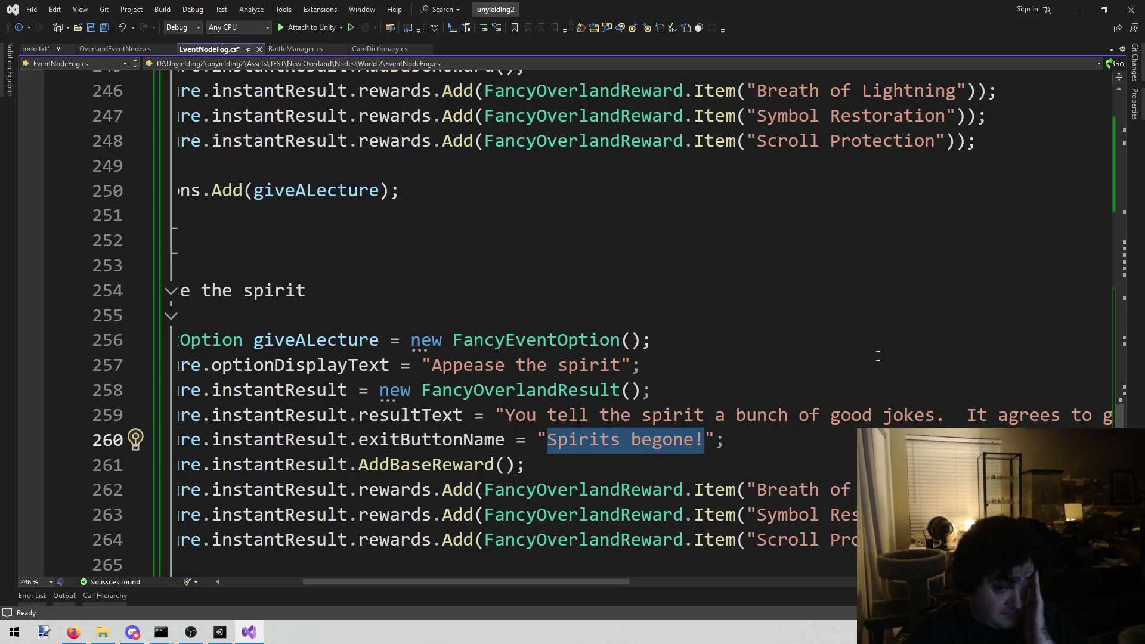
key(Right)
key(ctrl+shift+Left)
key(ctrl+shift+Left)
key(ctrl+shift+Left)
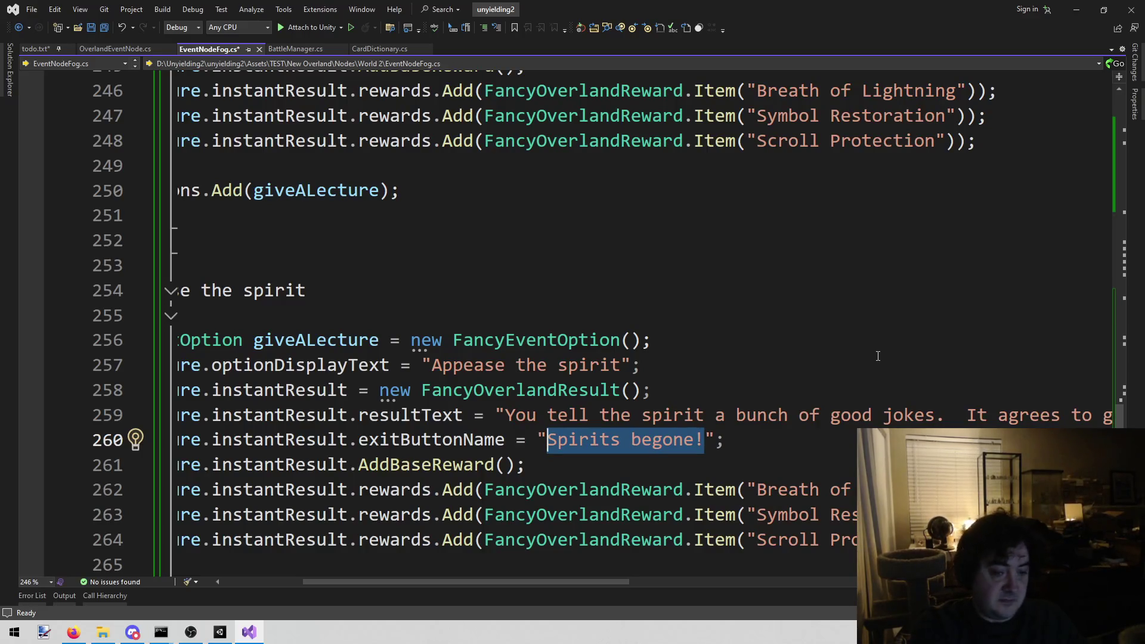
text(Thanks for und)
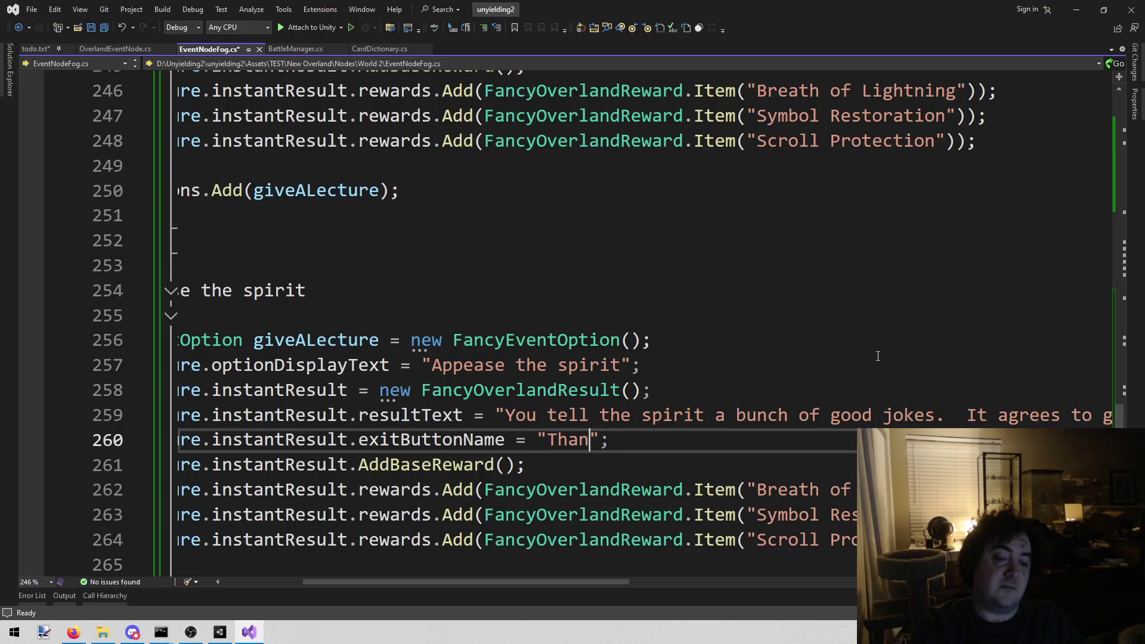
text(erstanding!)
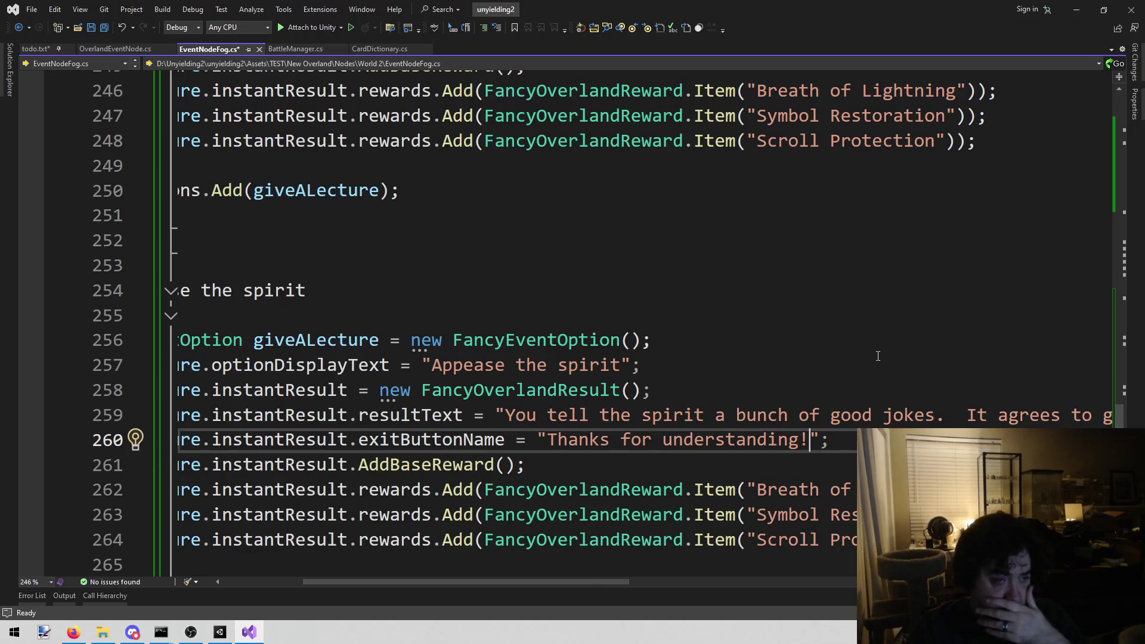
Copy Symbol Healing Song from todo.txt over the Scroll Protection reward on line 264
click(34, 48)
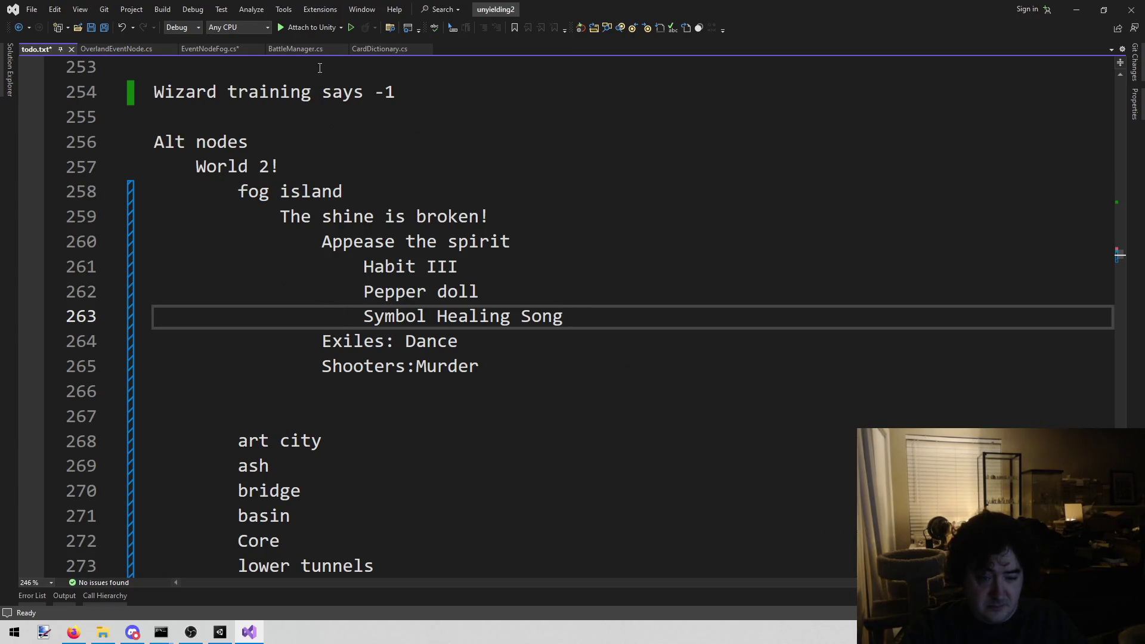
mouse_move(361, 321)
mouse_down()
mouse_move(603, 320)
mouse_move(362, 320)
mouse_up()
click(206, 49)
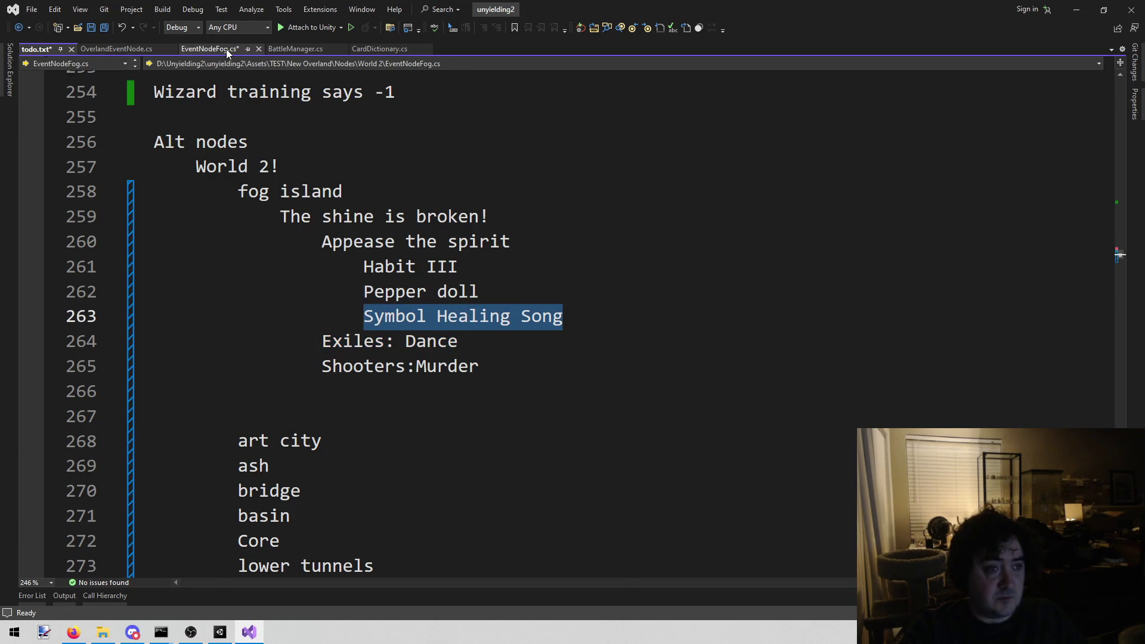
drag(758, 546, 936, 545)
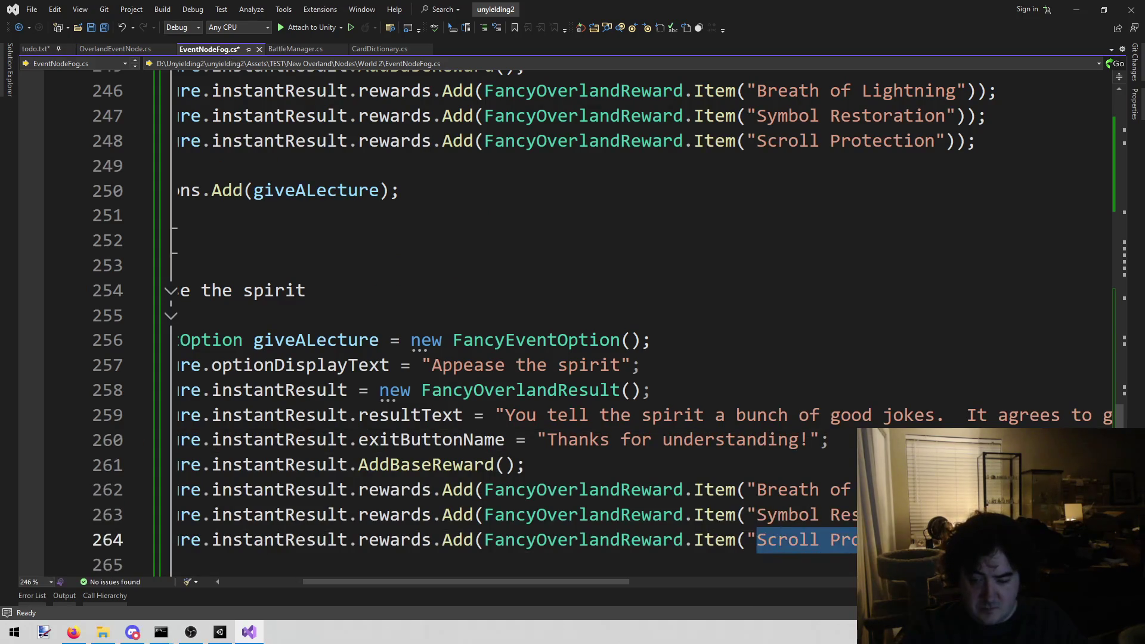
key(ctrl+v)
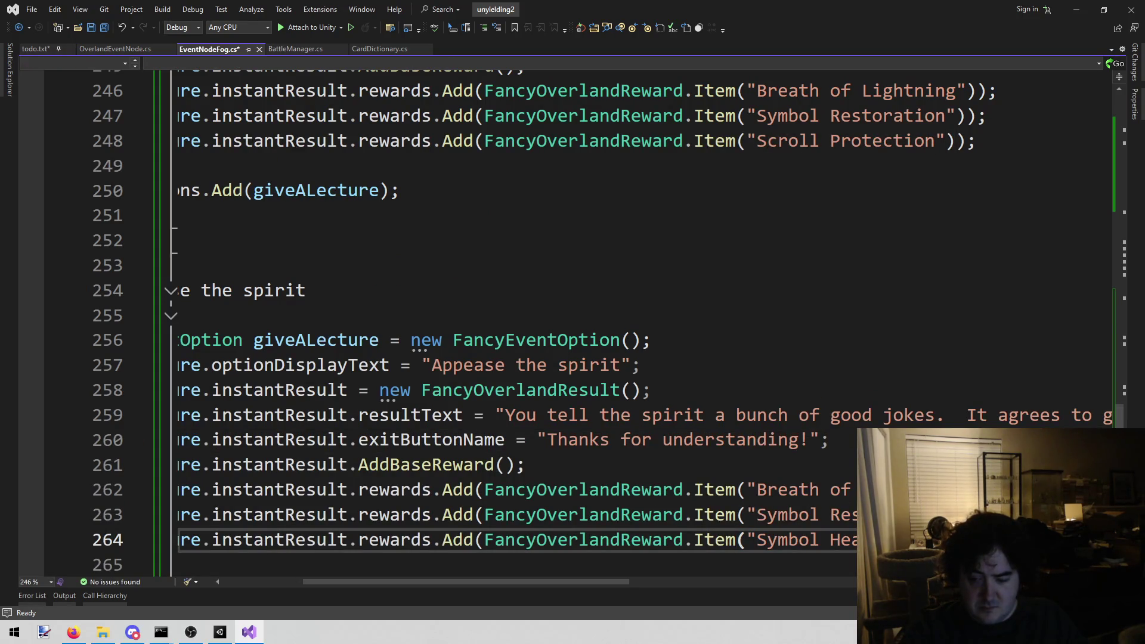
Replace the Symbol Restoration reward on line 263 with Pepper Doll and save the file
drag(984, 515, 758, 519)
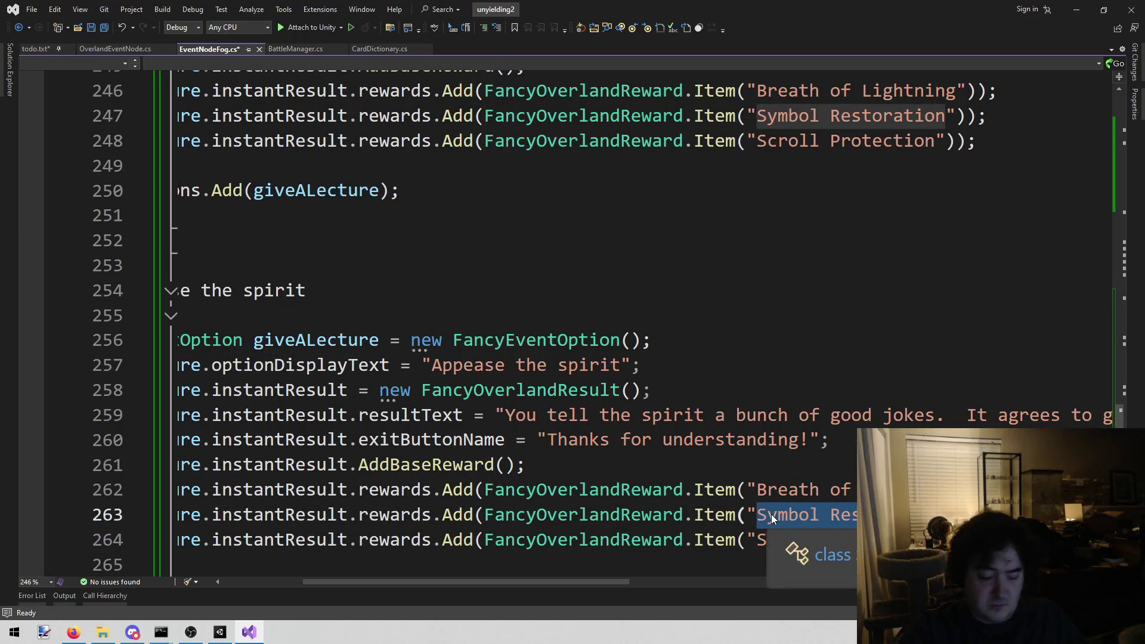
text(Pepper Dol)
key(ctrl+s)
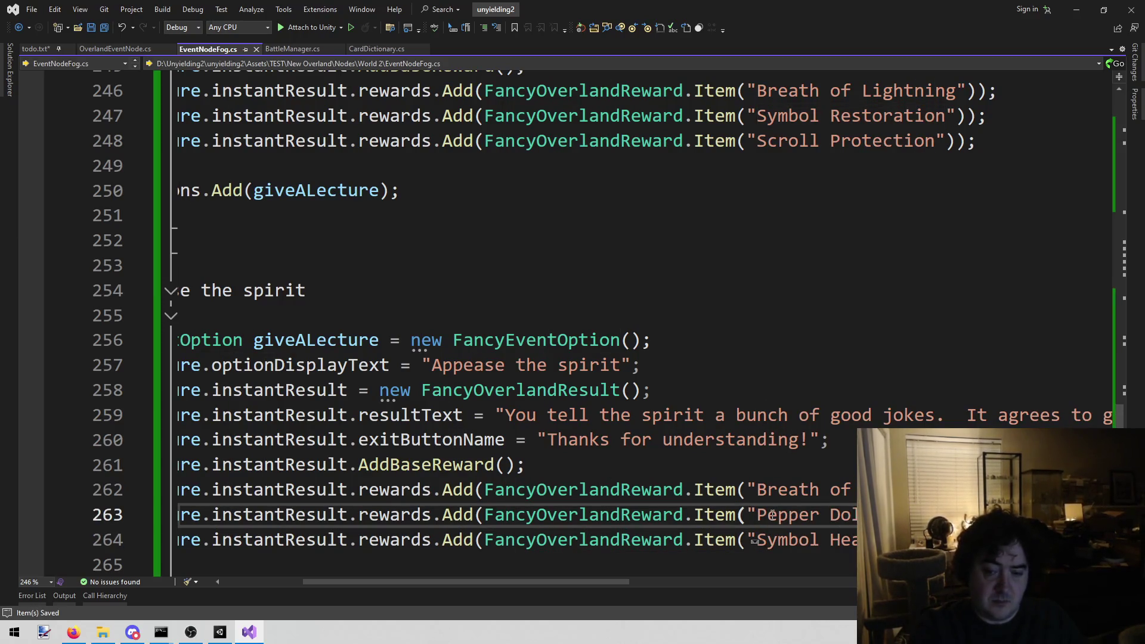
click(222, 634)
Look up the Pepper Doll and Stuffed Pepper item assets in Unity's Project search
click(629, 394)
text(pepper do)
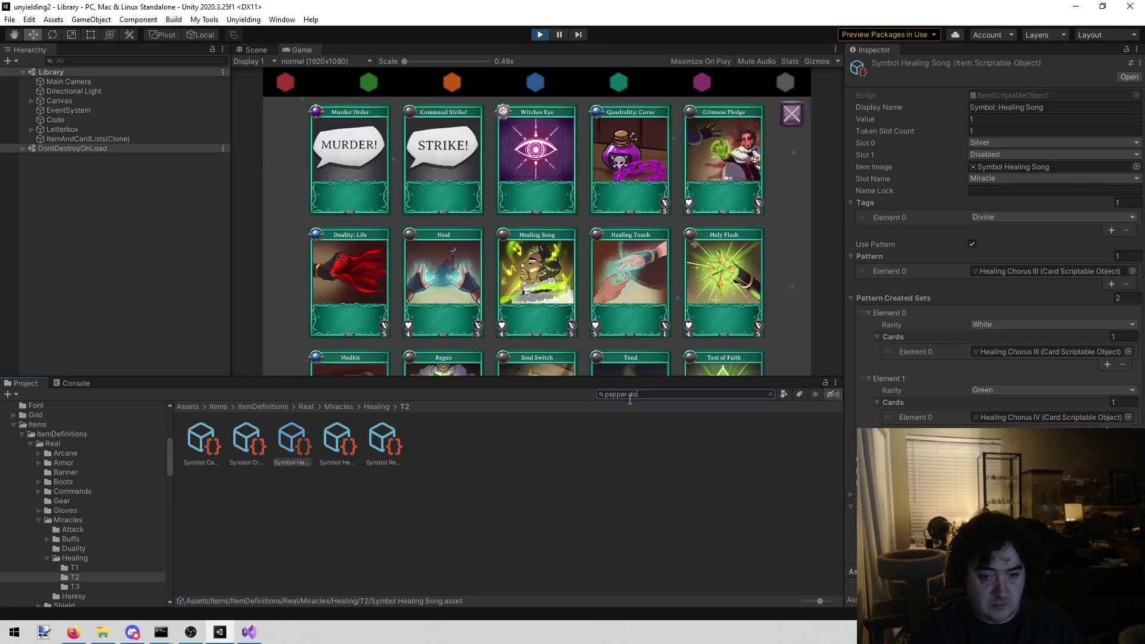
text(ll)
click(217, 444)
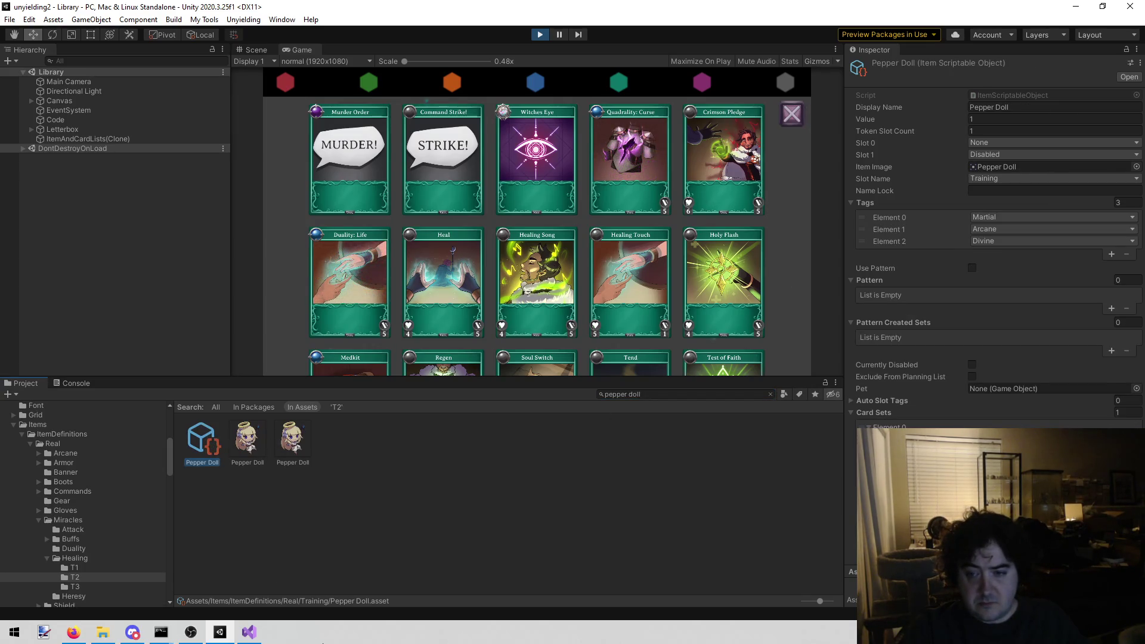
click(670, 394)
text(stuffed)
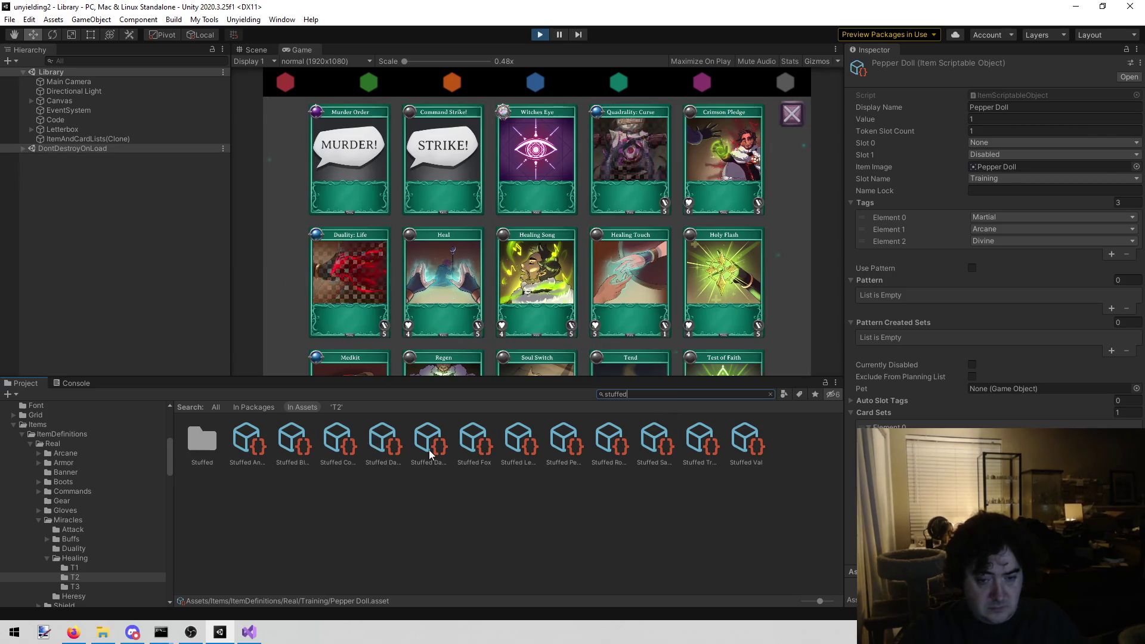
click(574, 439)
click(571, 461)
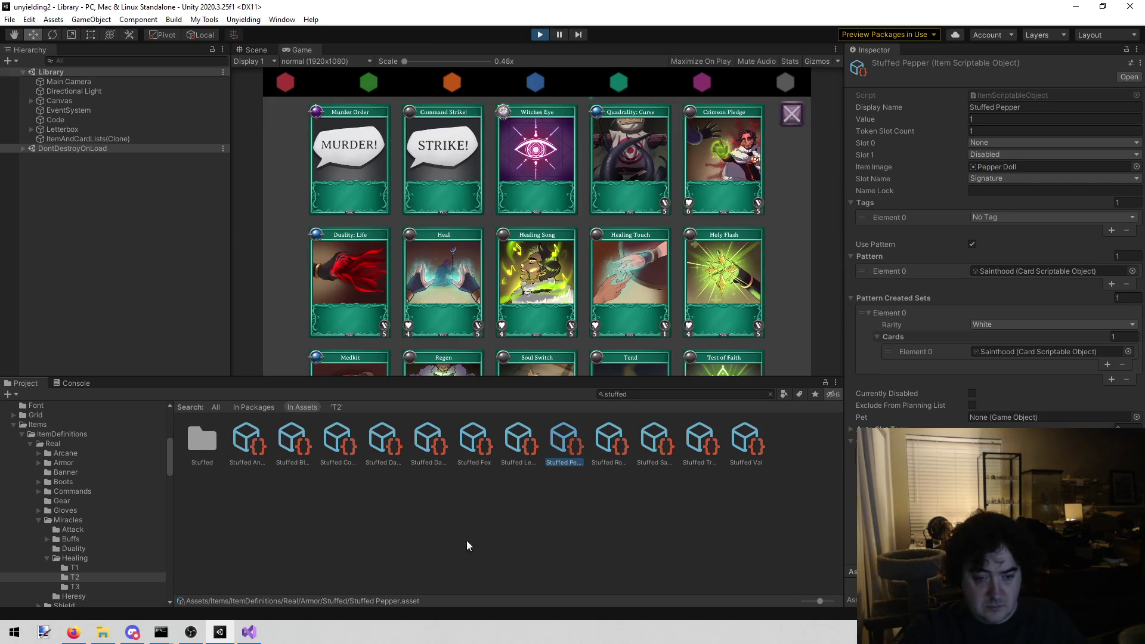
click(256, 635)
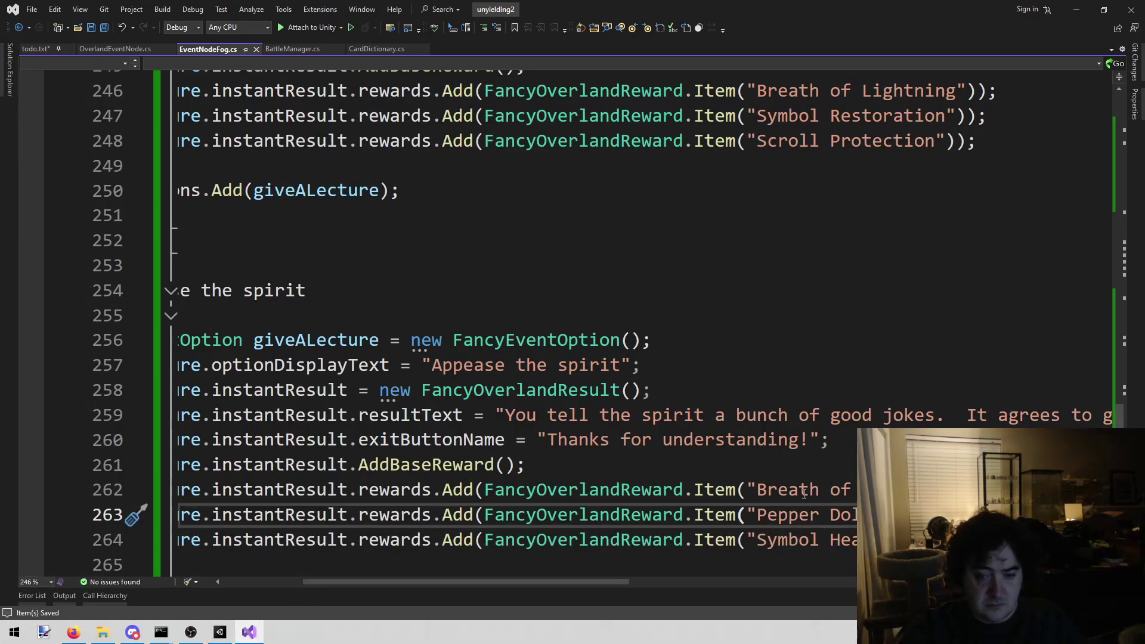
Replace the Pepper Doll reward on line 263 with Stuffed Pepper
drag(883, 515, 756, 515)
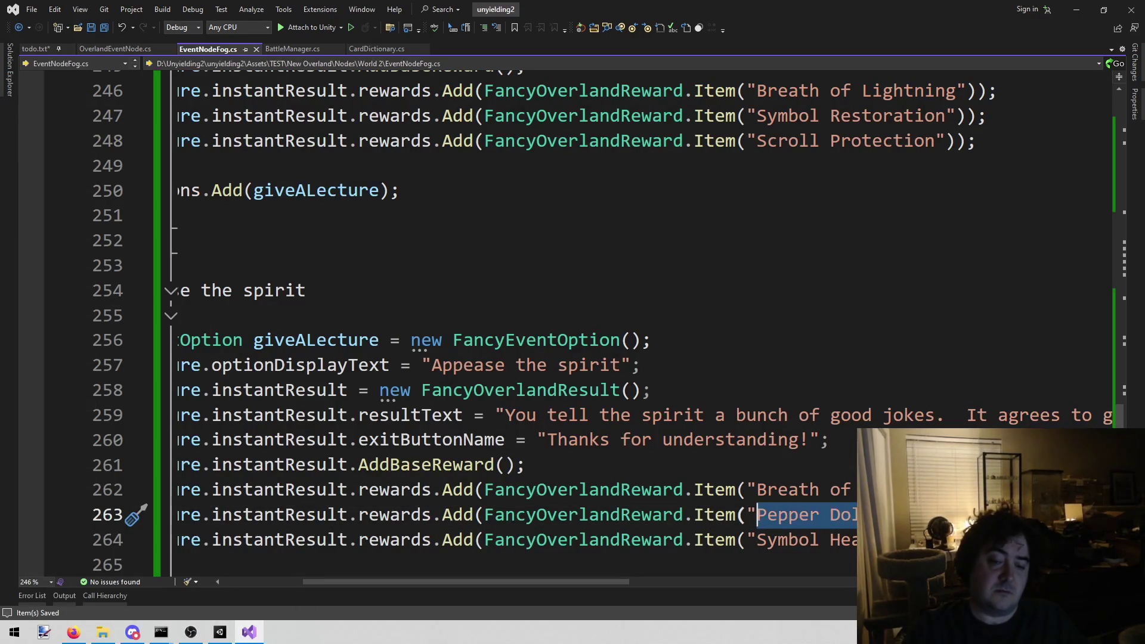
key(ctrl+v)
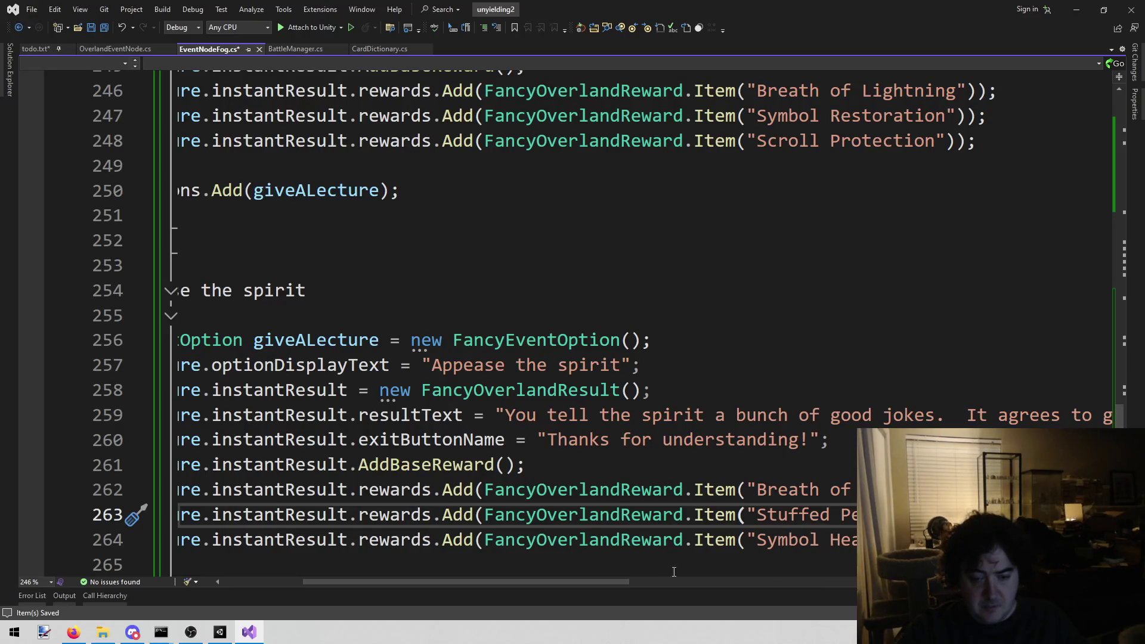
right_click(705, 517)
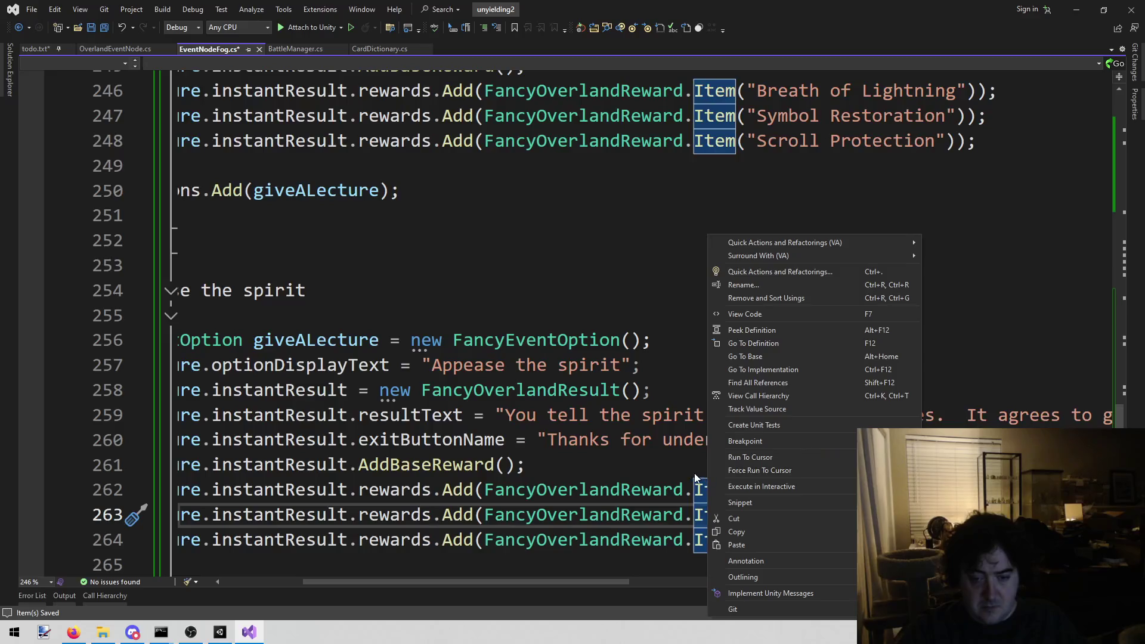
click(723, 476)
Copy lines 113–116 of the Item reward definition and return to EventNodeFog.cs
right_click(723, 490)
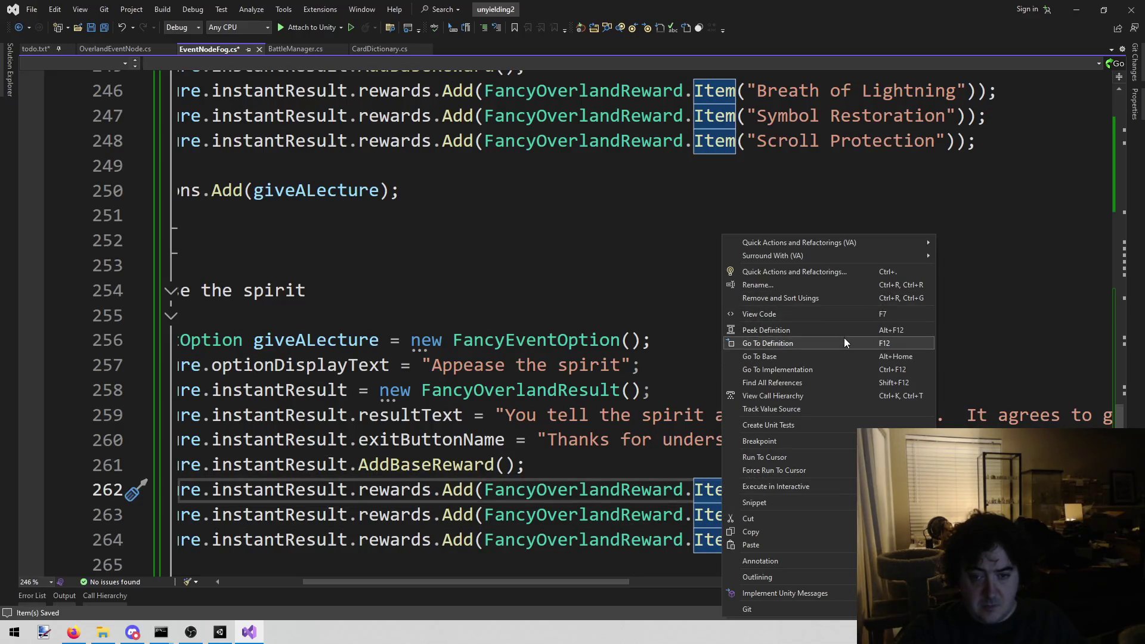
click(835, 332)
mouse_move(257, 371)
mouse_down()
mouse_move(657, 422)
mouse_move(701, 451)
mouse_up()
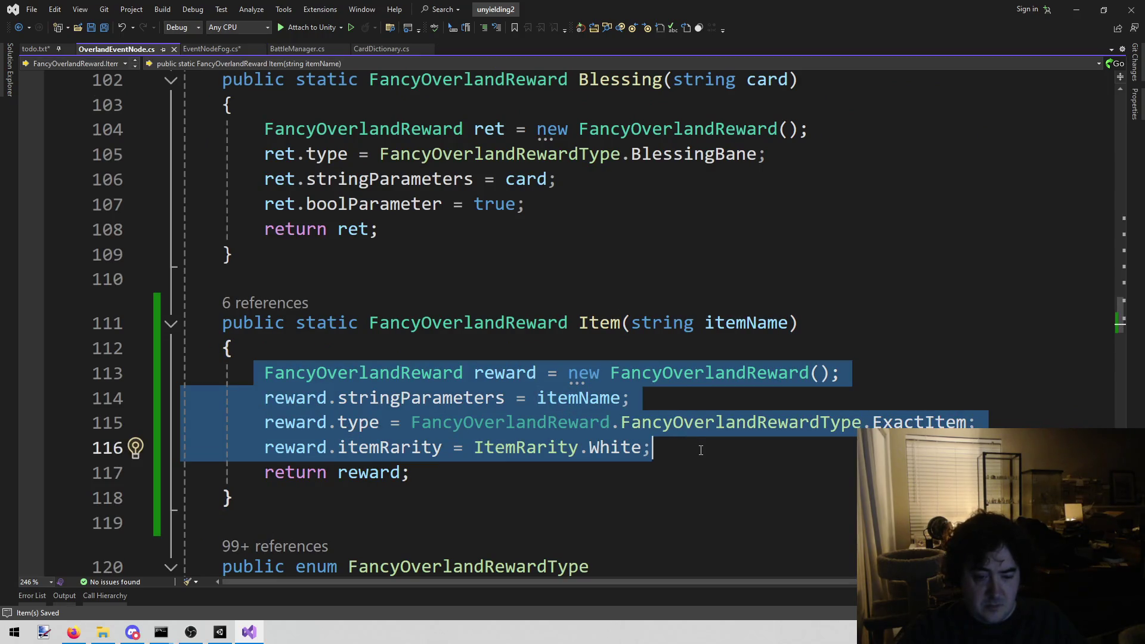
click(599, 322)
key(ctrl+minus)
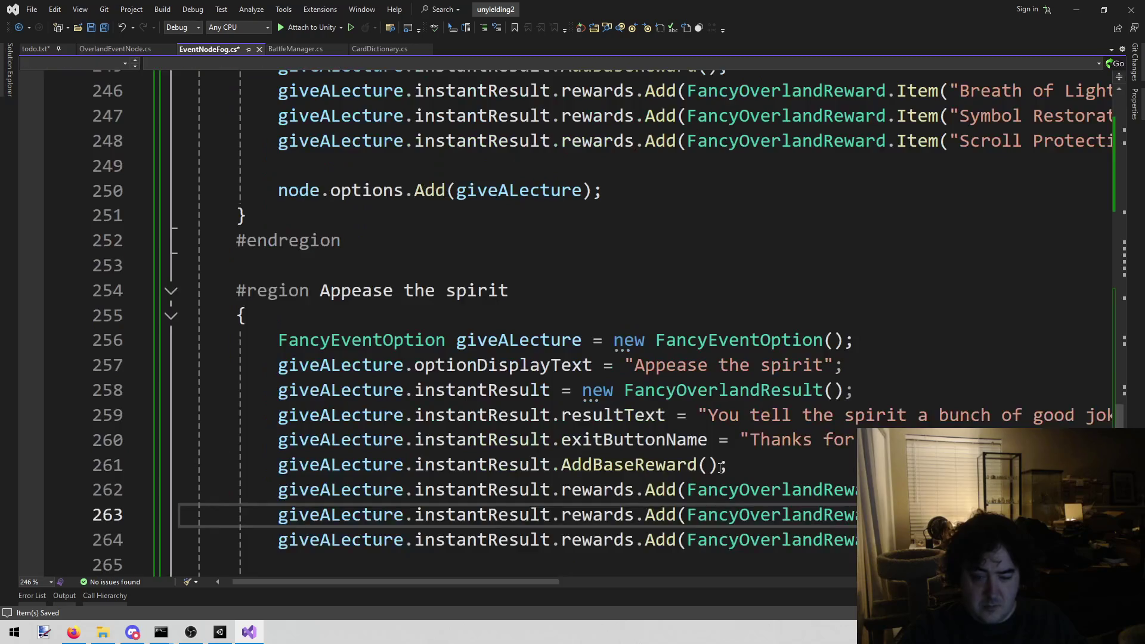
Paste the copied Item reward lines after AddBaseReward() and set the item name to "Habit"
scroll(535, 583, right, 5)
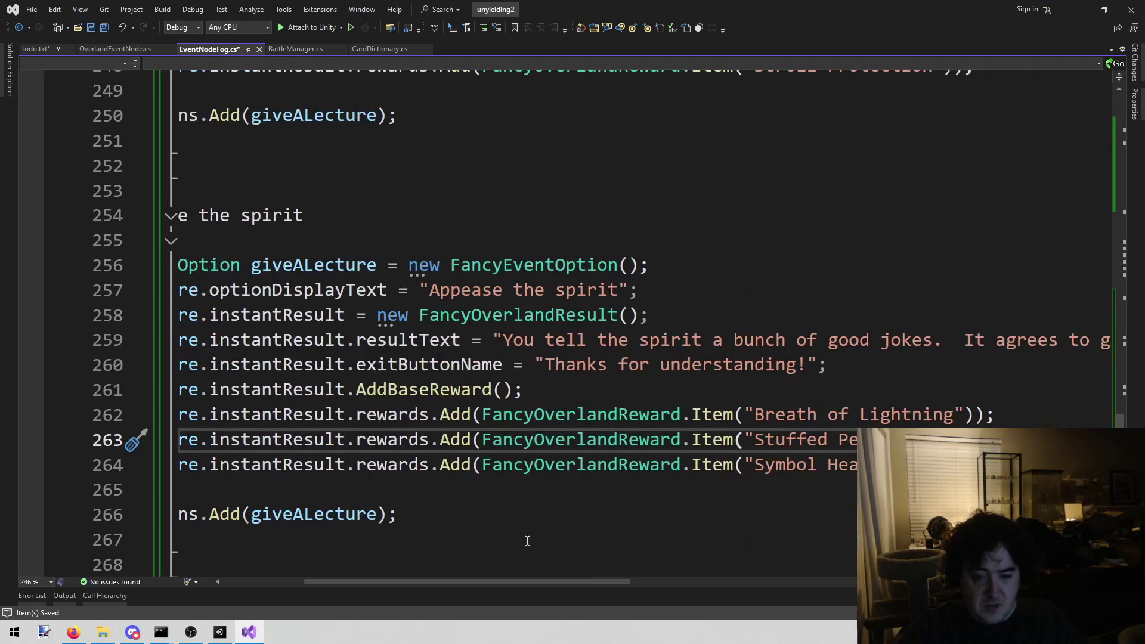
scroll(539, 575, left, 2)
click(623, 389)
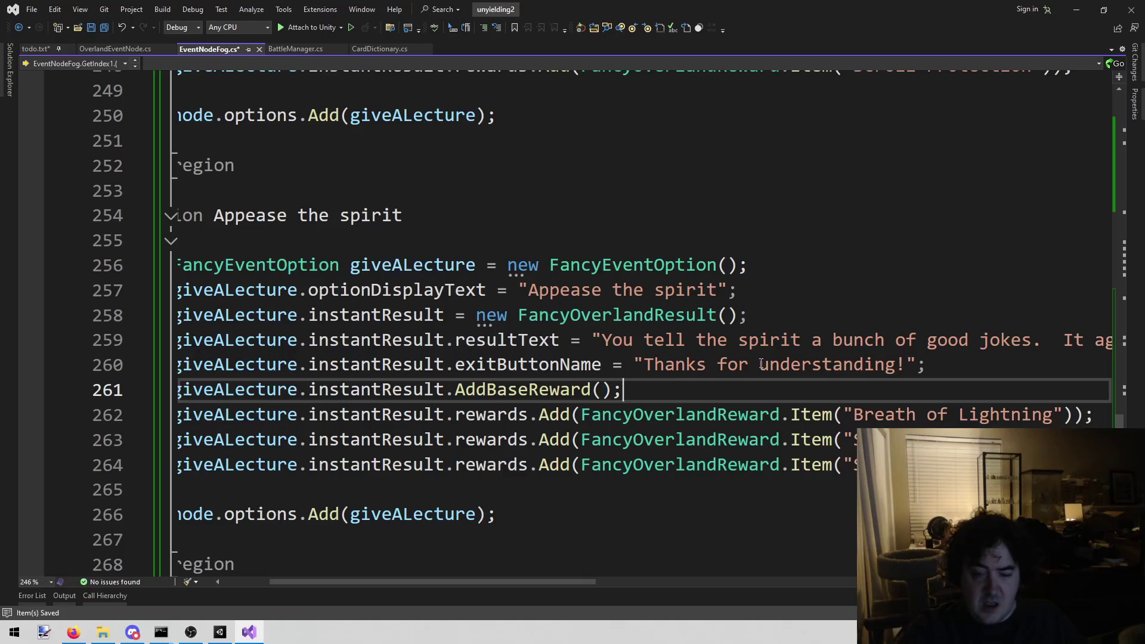
key(ctrl+v)
key(Return)
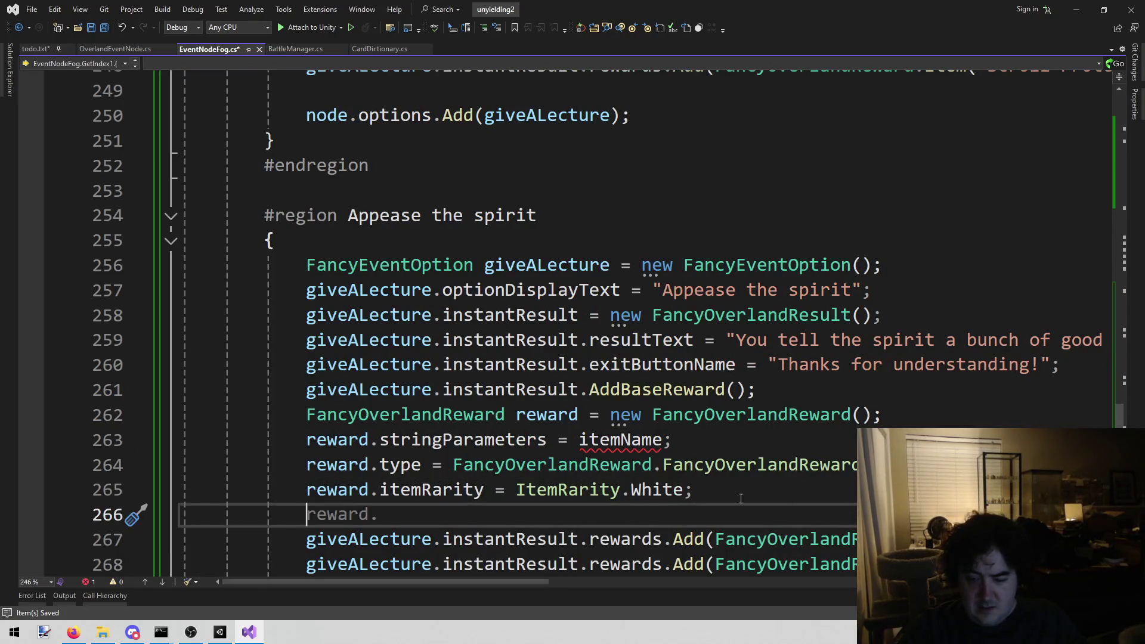
double_click(649, 438)
text(Ha)
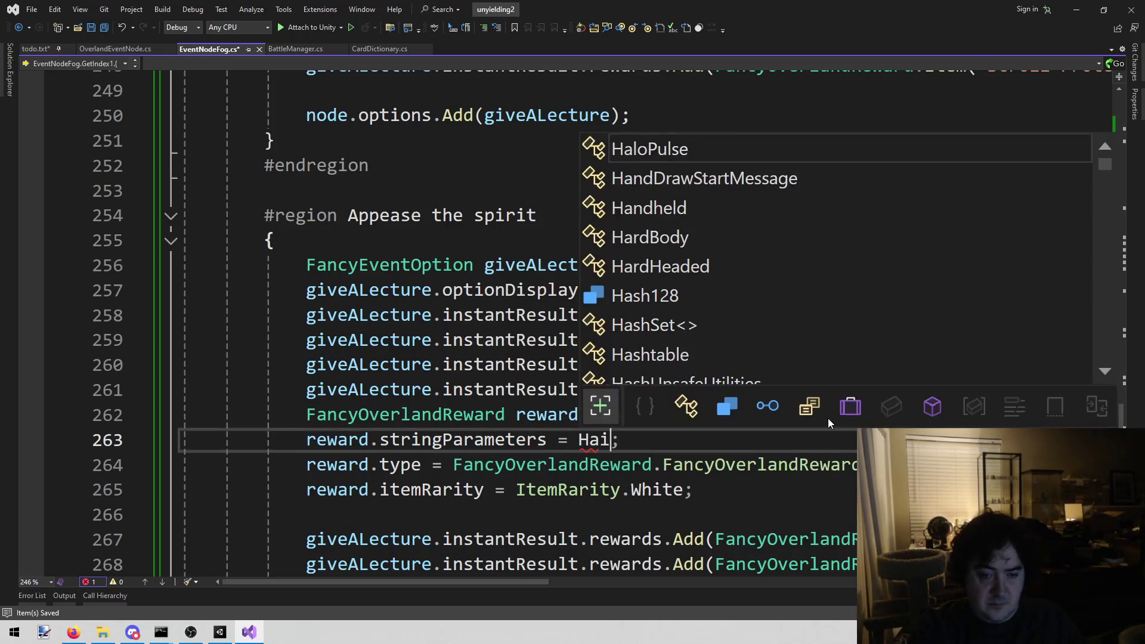
text(bit)
key(ctrl+z)
key(ctrl+z)
text("H)
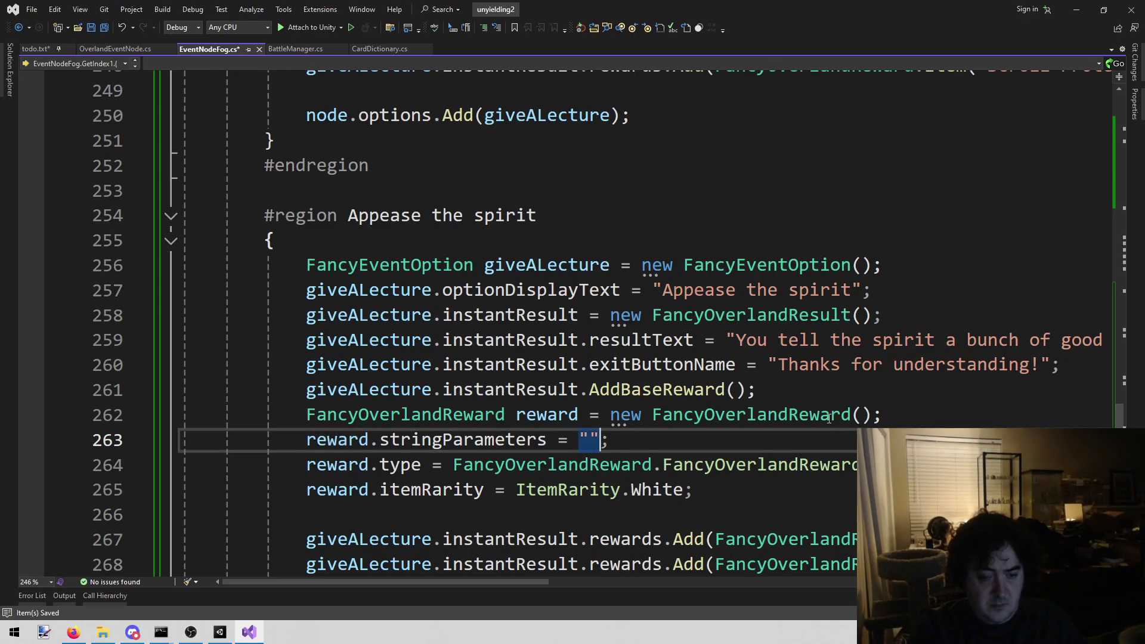
text(abit)
Change the reward rarity from ItemRarity.White to Blue and select the rewards.Add prefixes
key(Down)
key(Down)
key(ctrl+w)
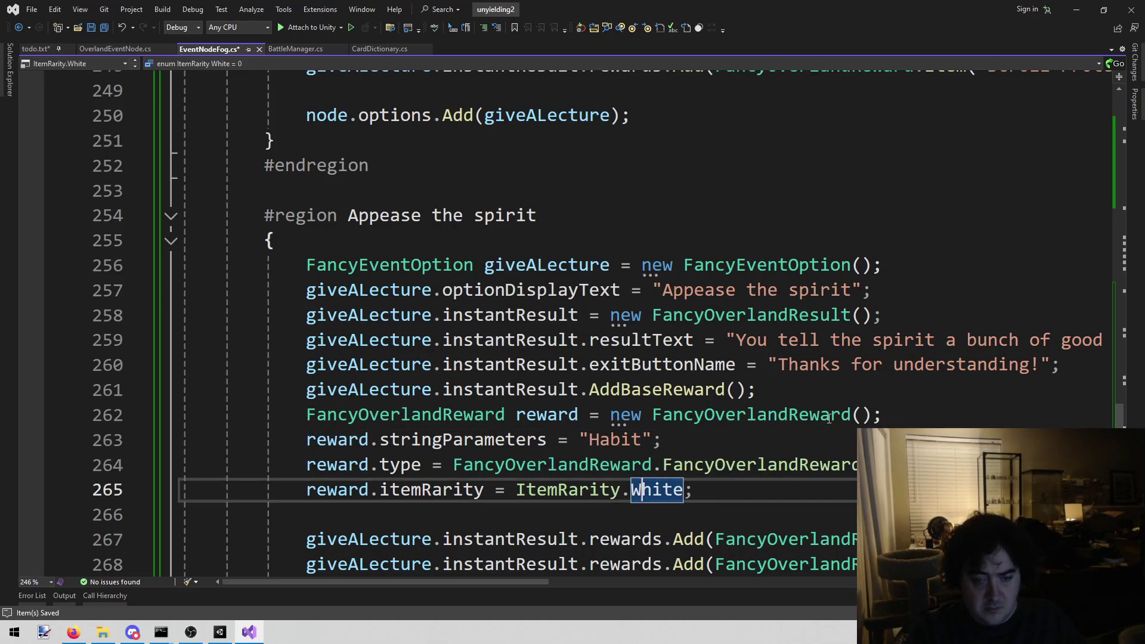
key(BackSpace)
text(bl)
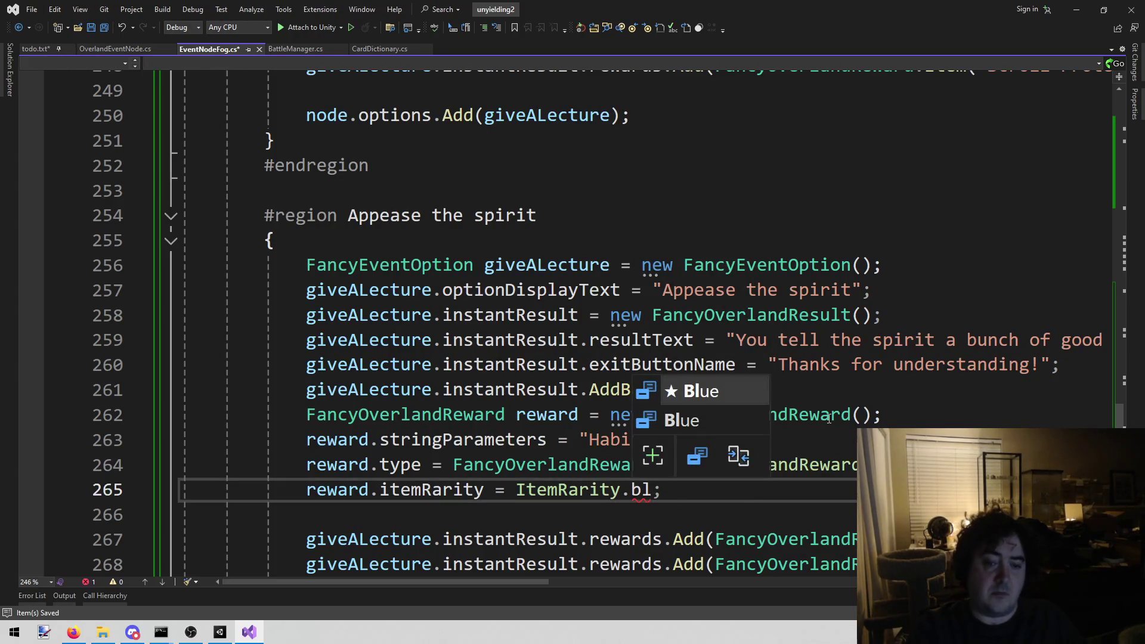
key(Tab)
key(ctrl+w)
scroll(807, 437, down, 2)
drag(505, 585, 524, 585)
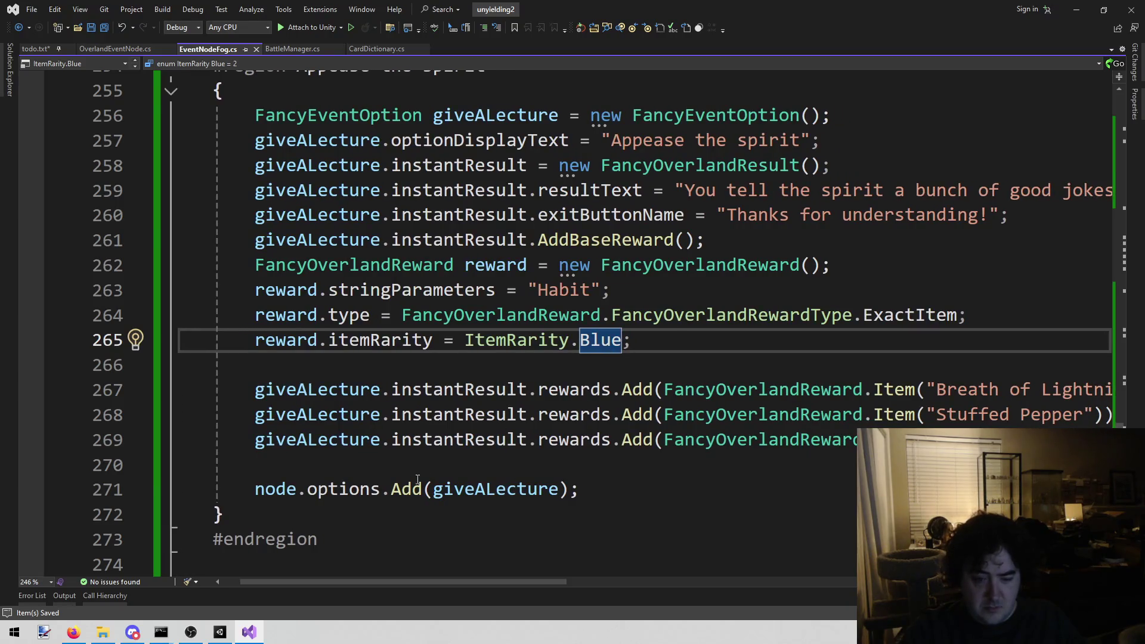
mouse_move(248, 393)
mouse_down()
mouse_move(626, 417)
mouse_move(608, 412)
mouse_move(612, 398)
mouse_move(655, 398)
mouse_up()
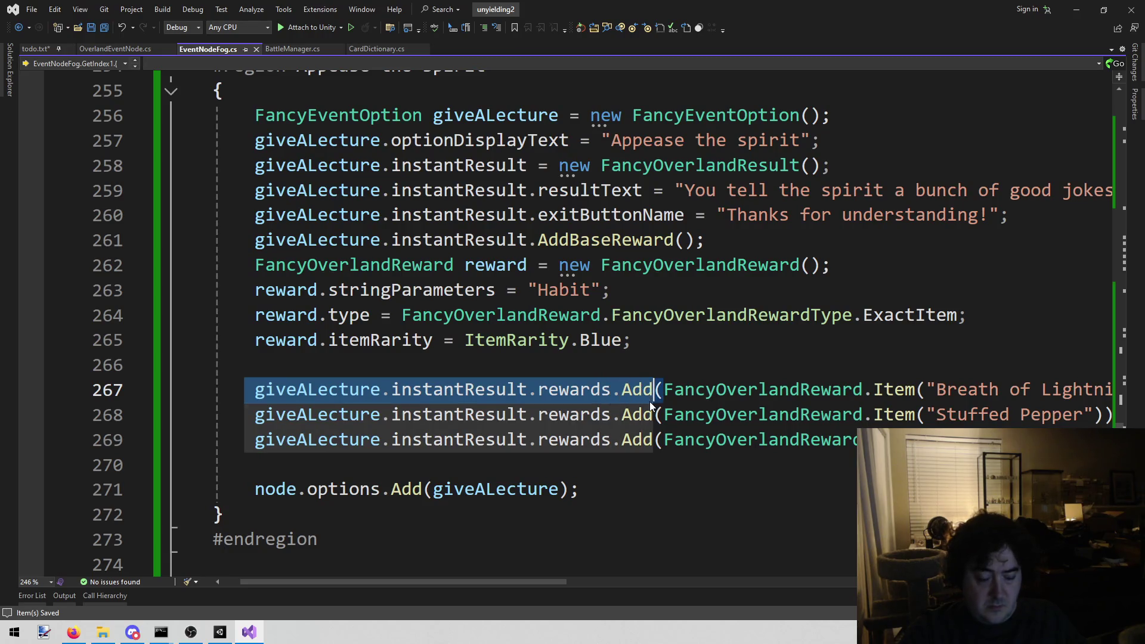
Add giveALecture.instantResult.rewards.Add(reward); on line 266 after the Habit reward setup
key(ctrl+c)
click(642, 361)
key(ctrl+v)
text(()
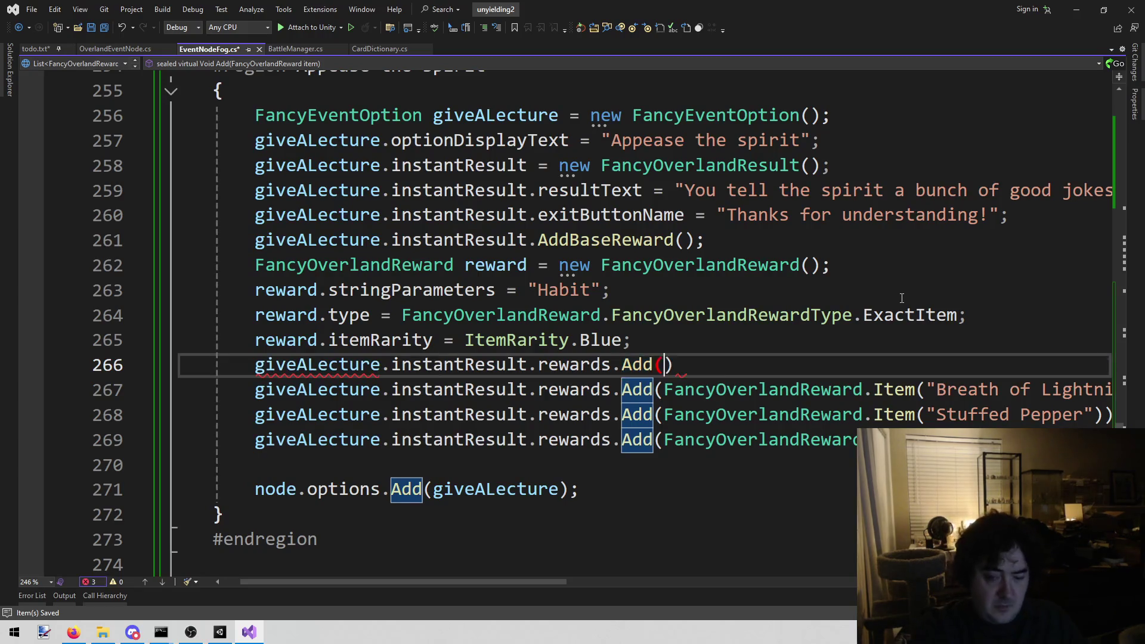
text(re)
key(Tab)
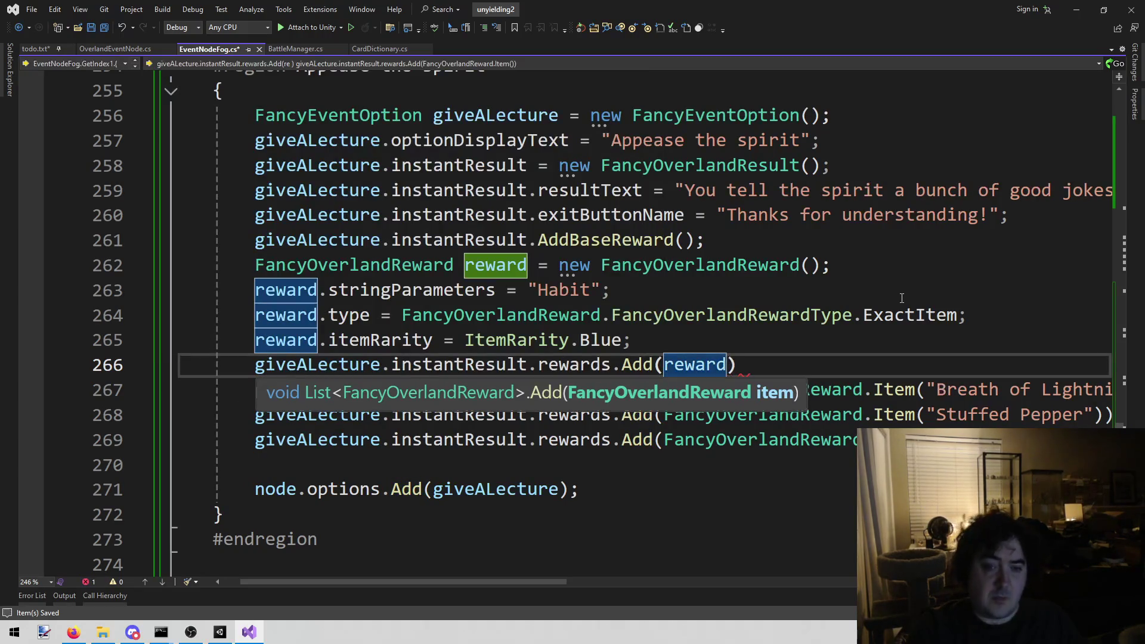
text(;)
Add blank separator lines around the reward block and delete the extra item reward line
key(Up)
key(Up)
key(Up)
key(Return)
key(Down)
key(Down)
key(Down)
key(Down)
key(Down)
key(End)
key(Return)
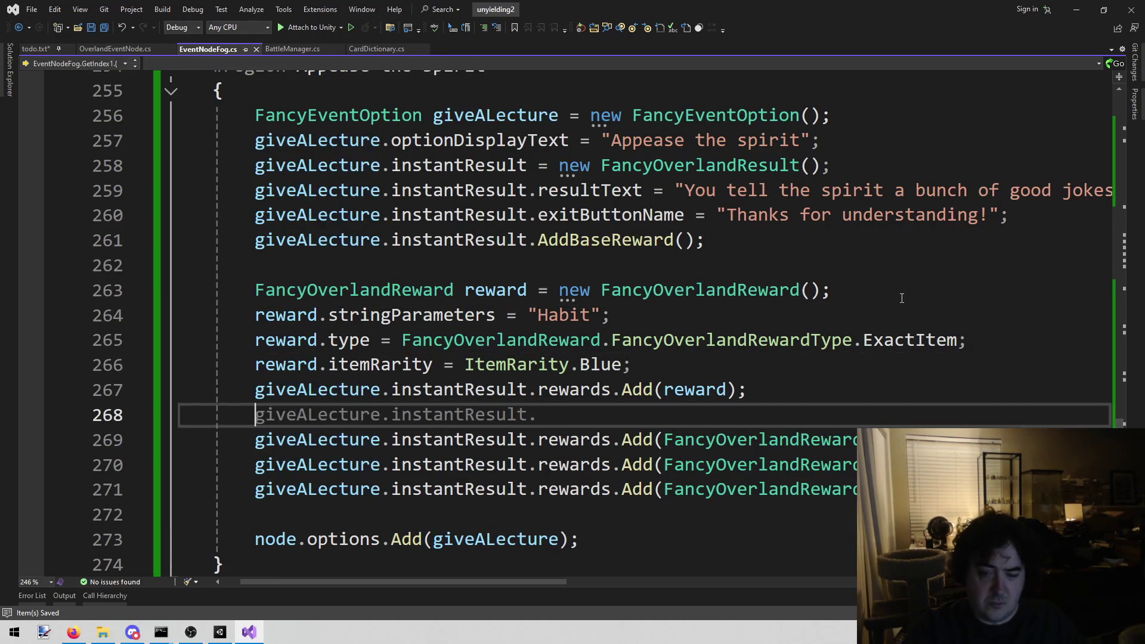
key(Down)
key(End)
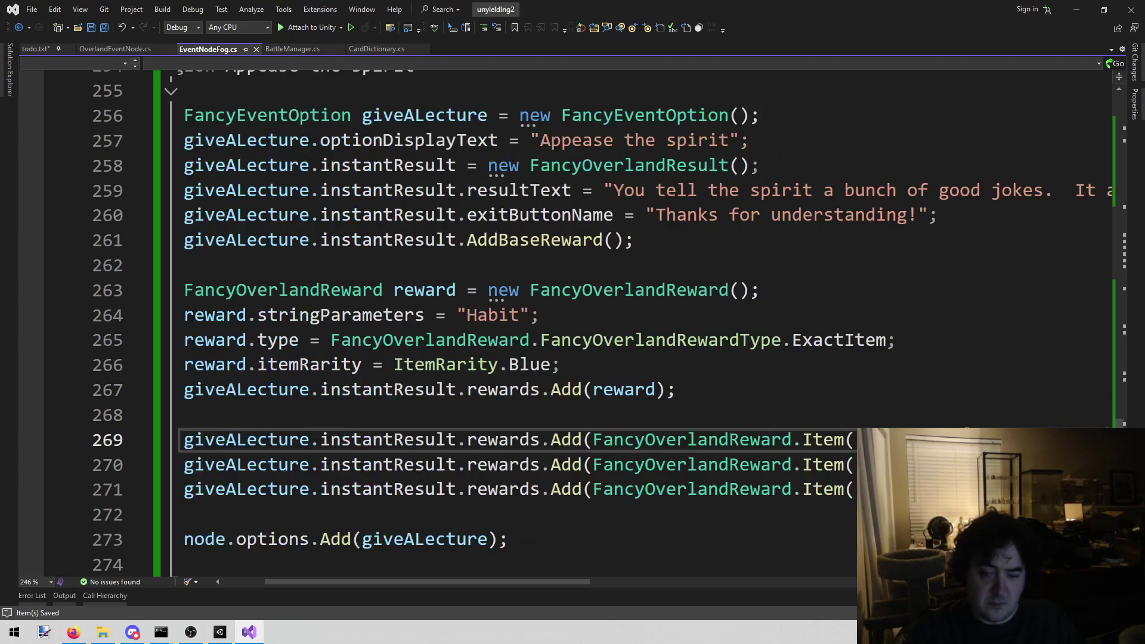
key(shift+Home)
key(BackSpace)
key(BackSpace)
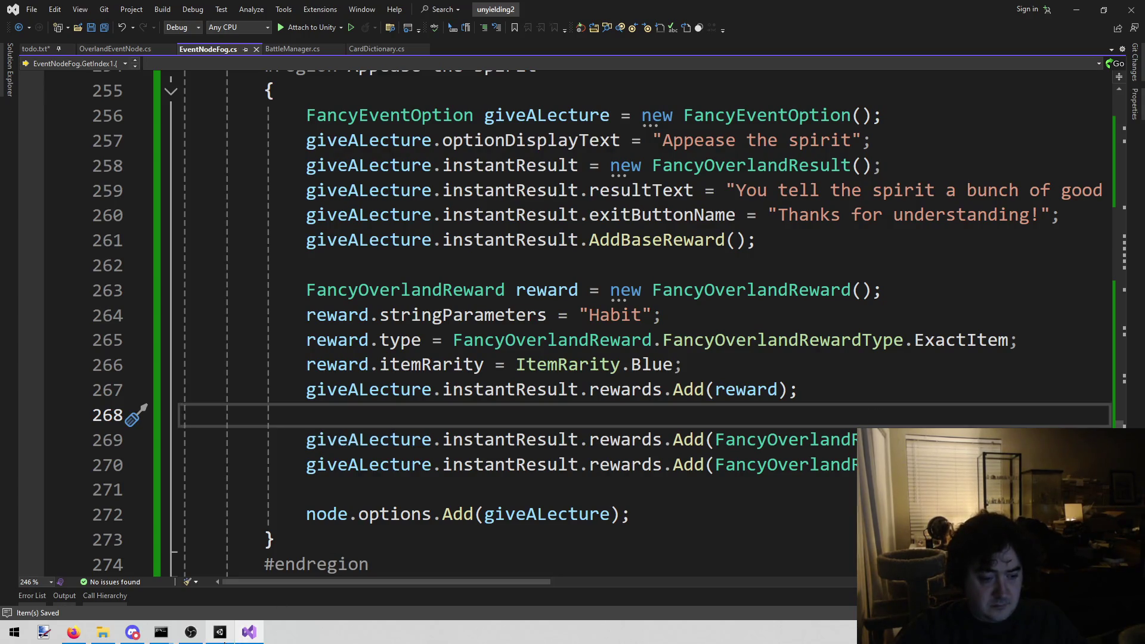
click(232, 638)
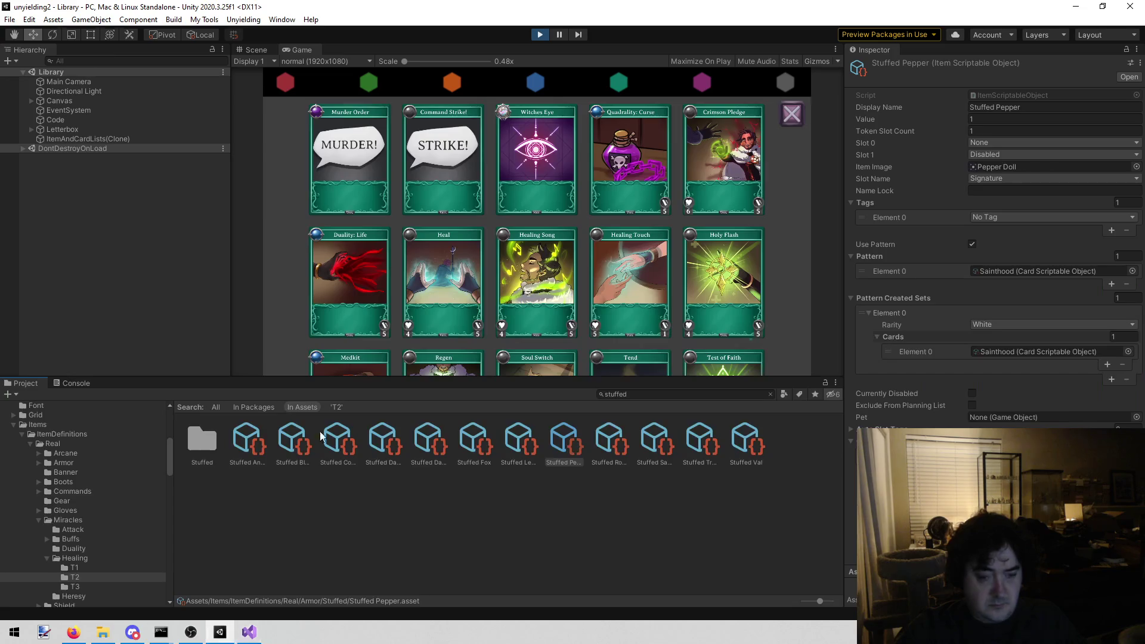
Stop play mode to recompile, reload the Fancy Overland scene, and start playtesting it
click(243, 19)
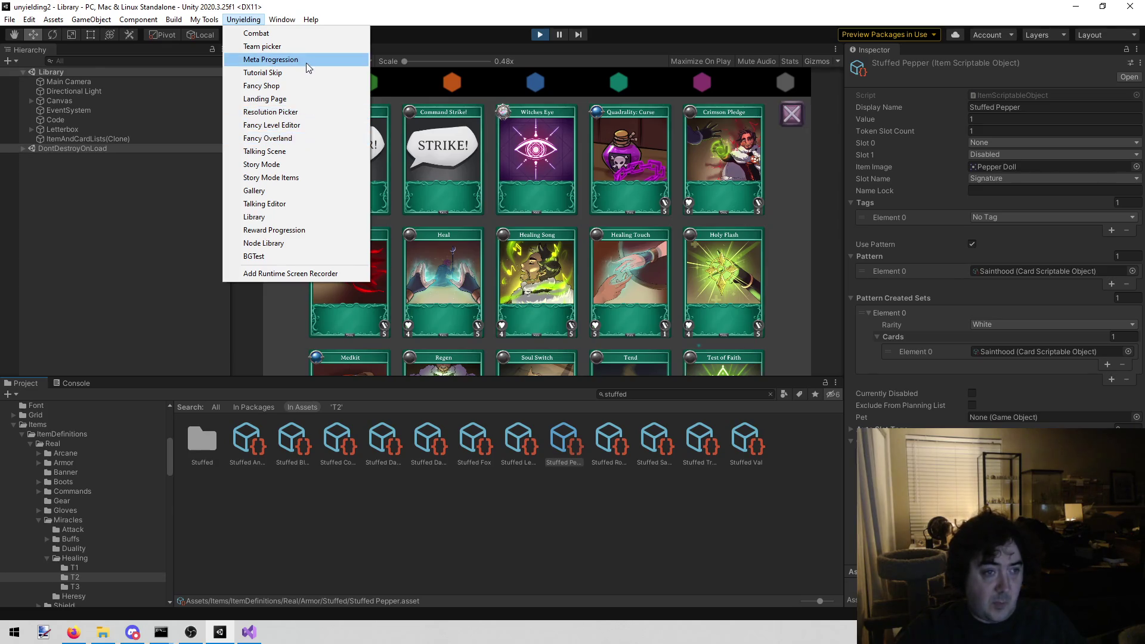
click(295, 140)
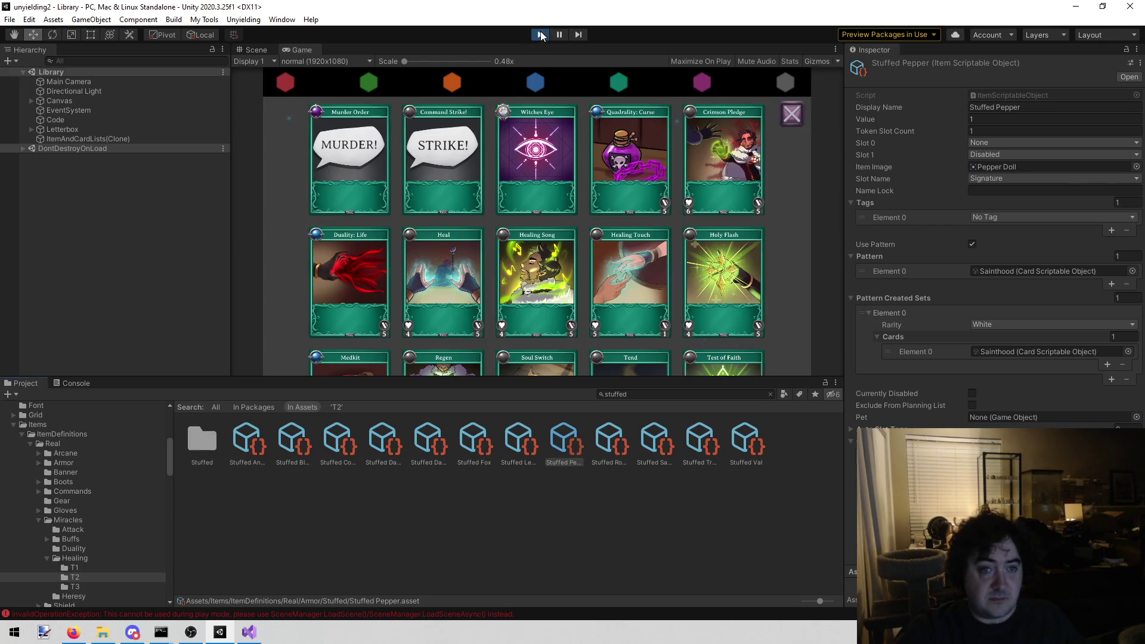
click(542, 36)
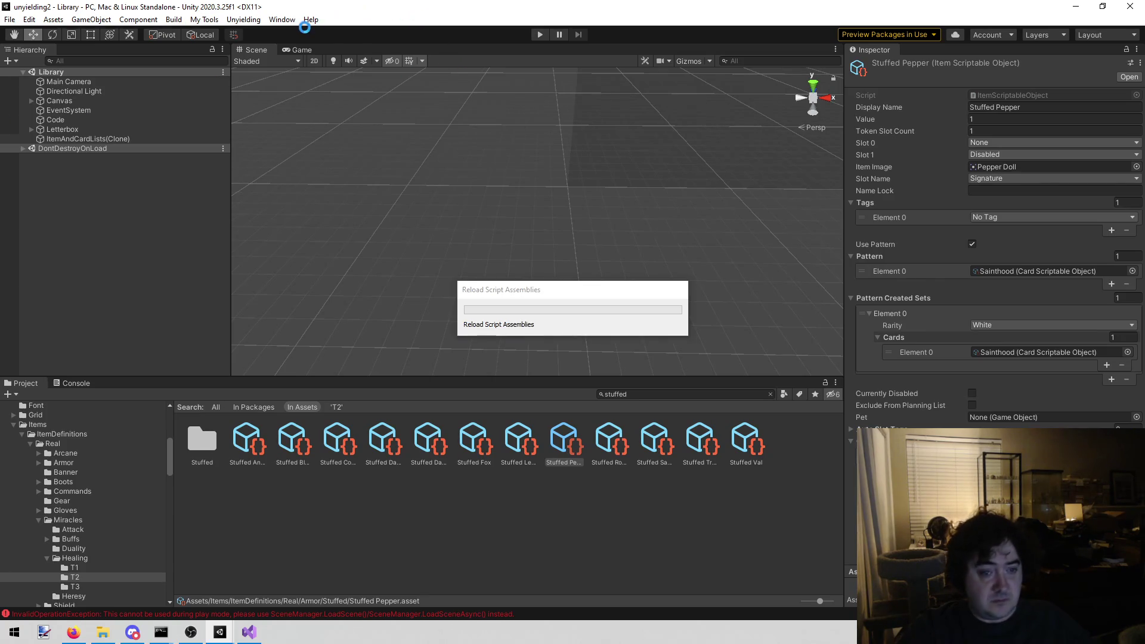
click(246, 19)
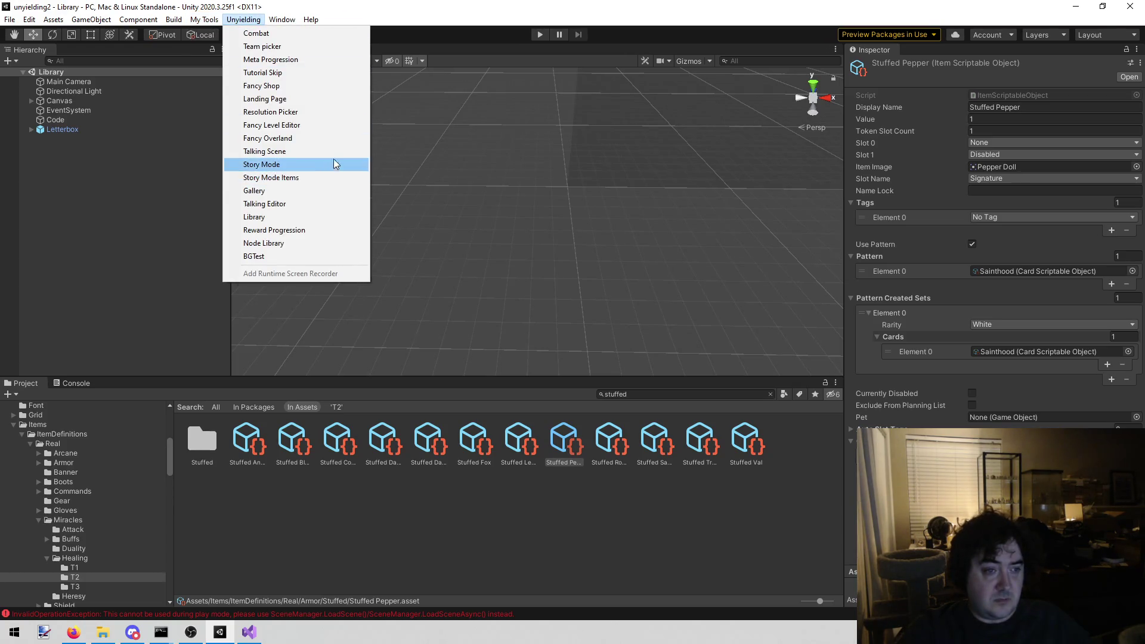
click(312, 139)
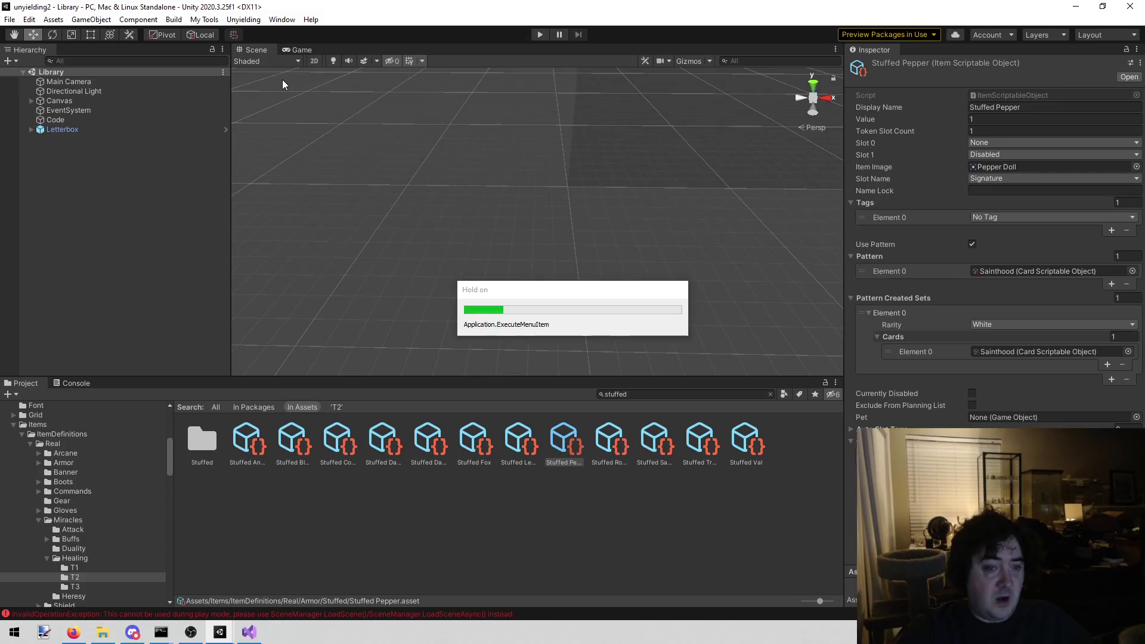
click(540, 34)
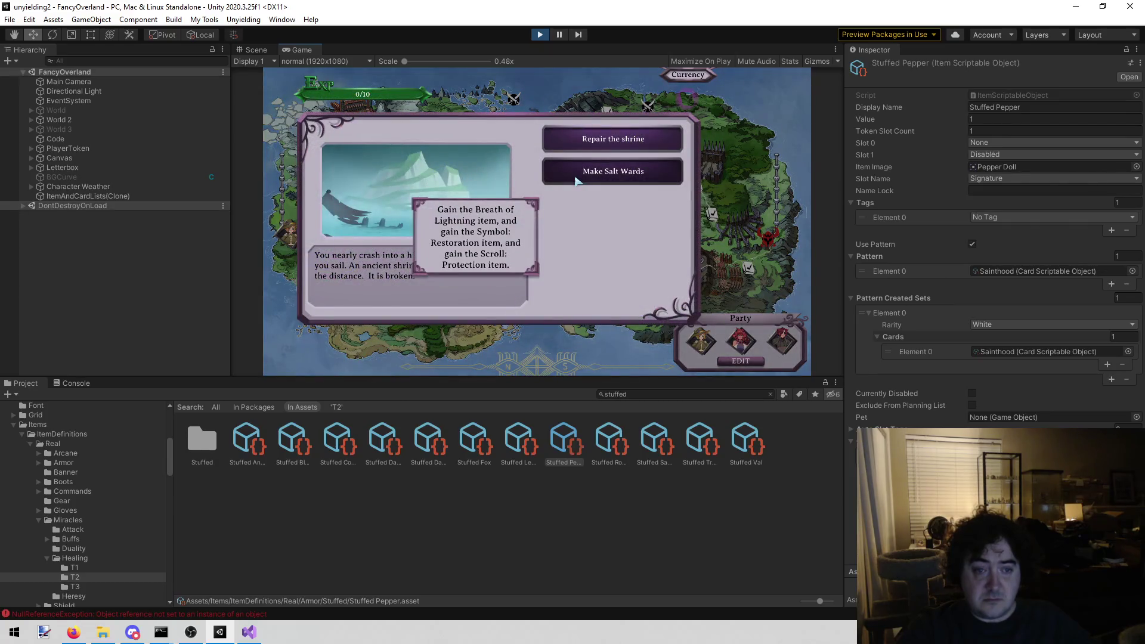
Check the NullReferenceException in the Console and stop the fog shrine playtest
click(76, 383)
click(149, 436)
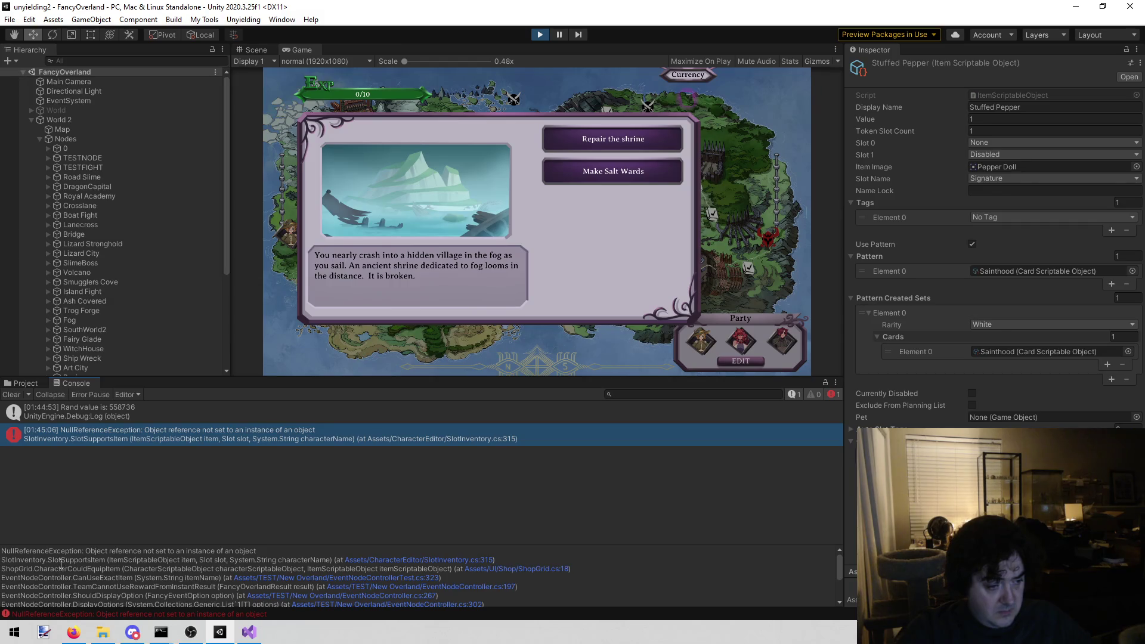
click(539, 36)
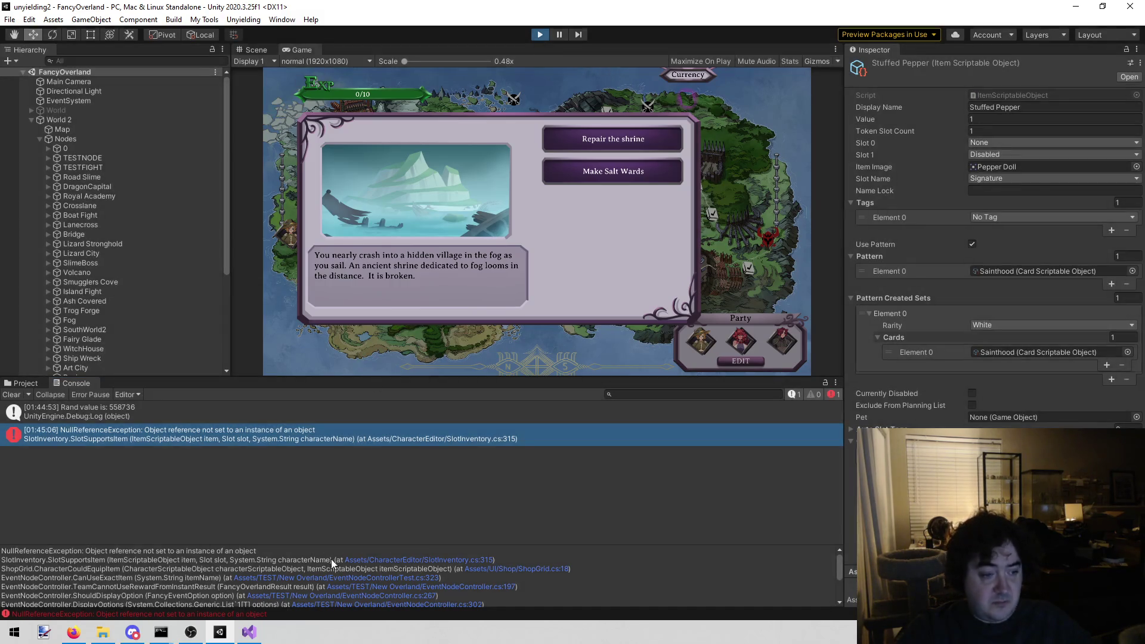
click(249, 632)
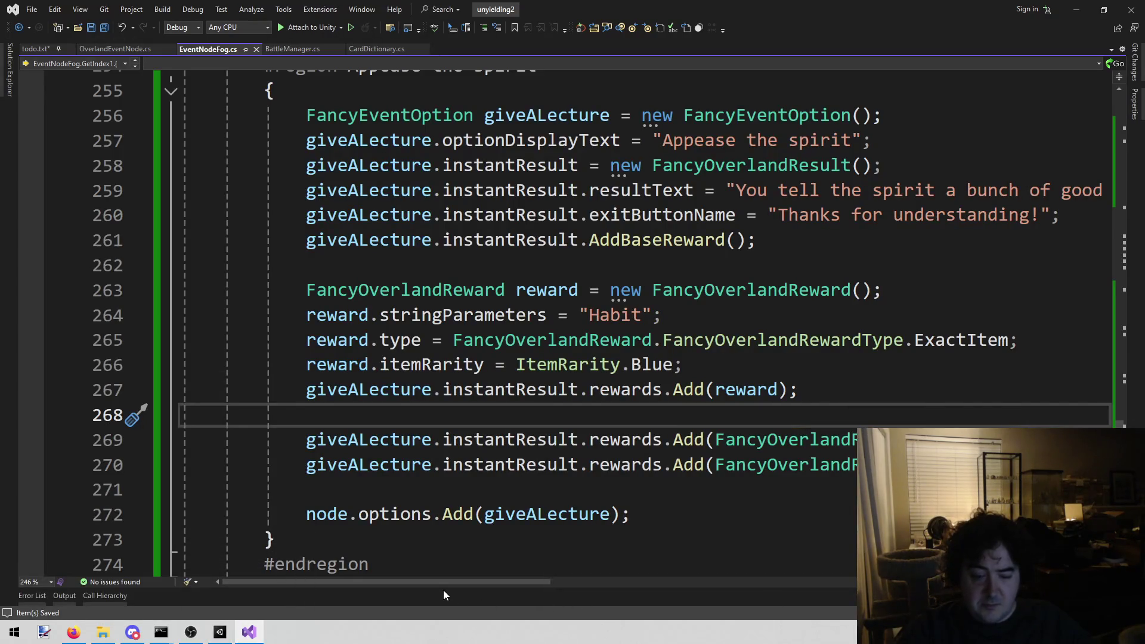
Change the Habit reward's rarity on line 266 from Blue to ItemRarity.White
mouse_move(433, 583)
mouse_down()
mouse_move(560, 585)
mouse_move(469, 589)
mouse_up()
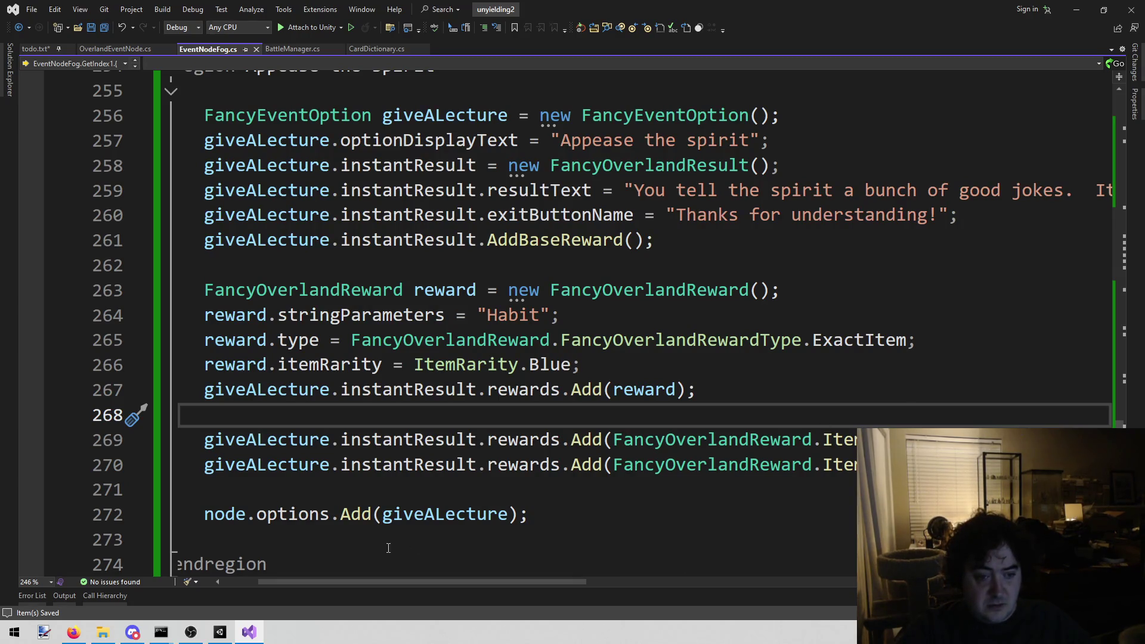
double_click(549, 364)
key(BackSpace)
text(wi)
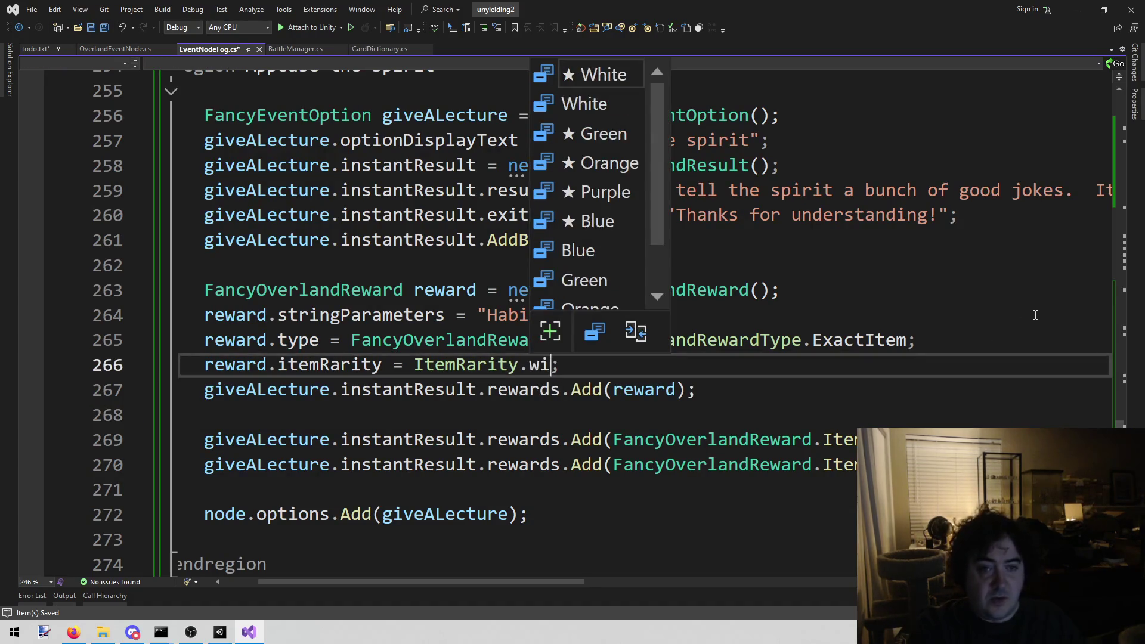
key(Tab)
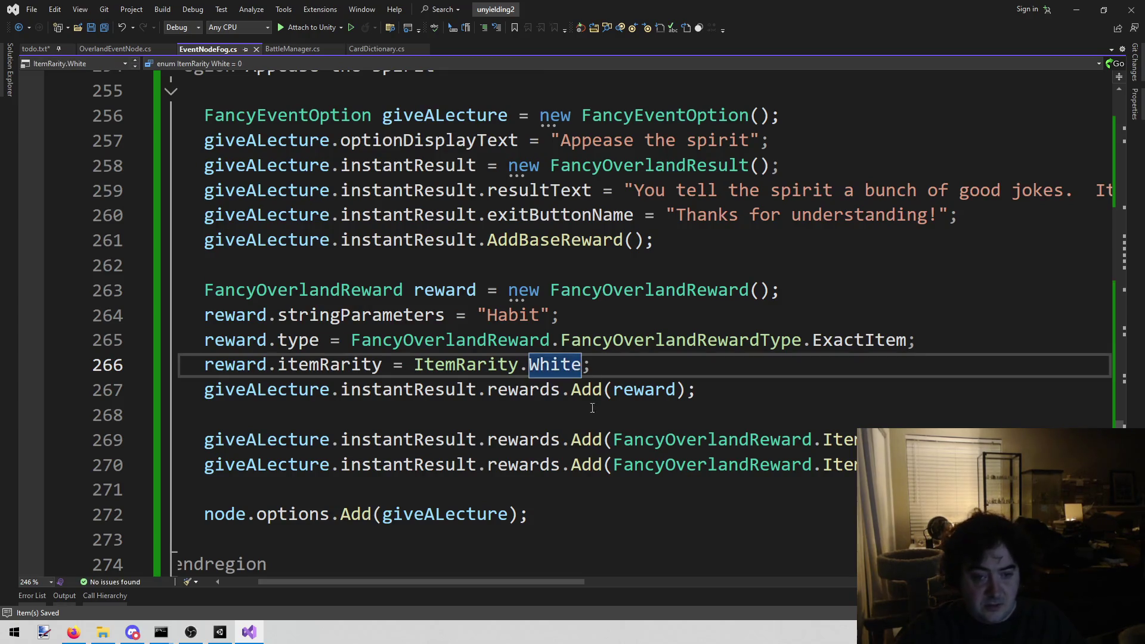
click(222, 638)
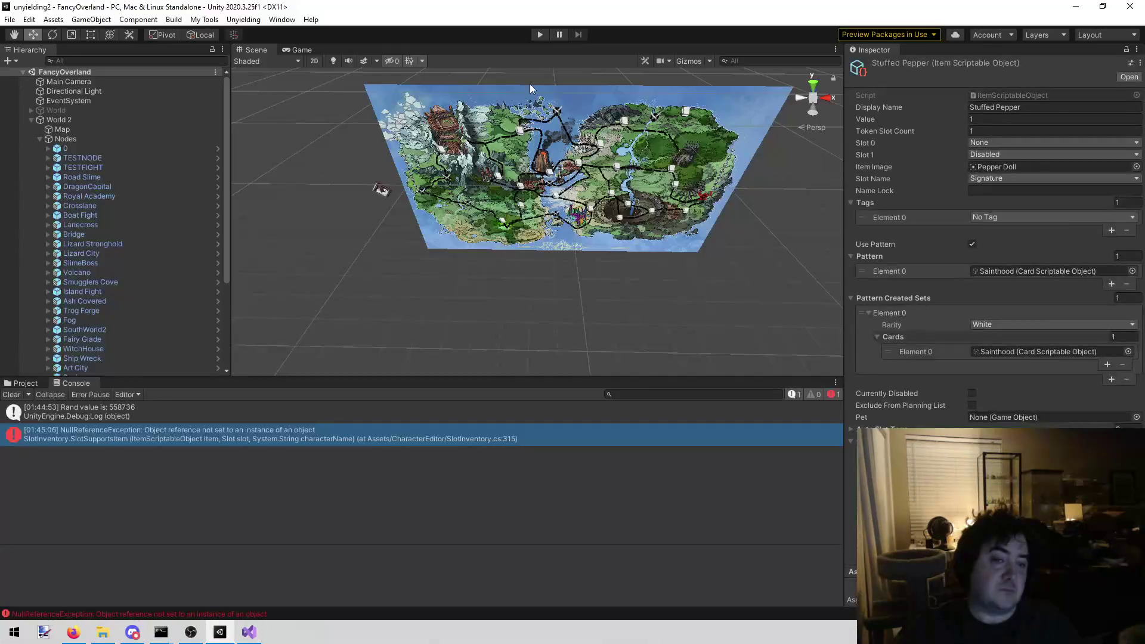
Playtest the shrine event again, then comment out the Habit rewards.Add line 267 with //
click(535, 34)
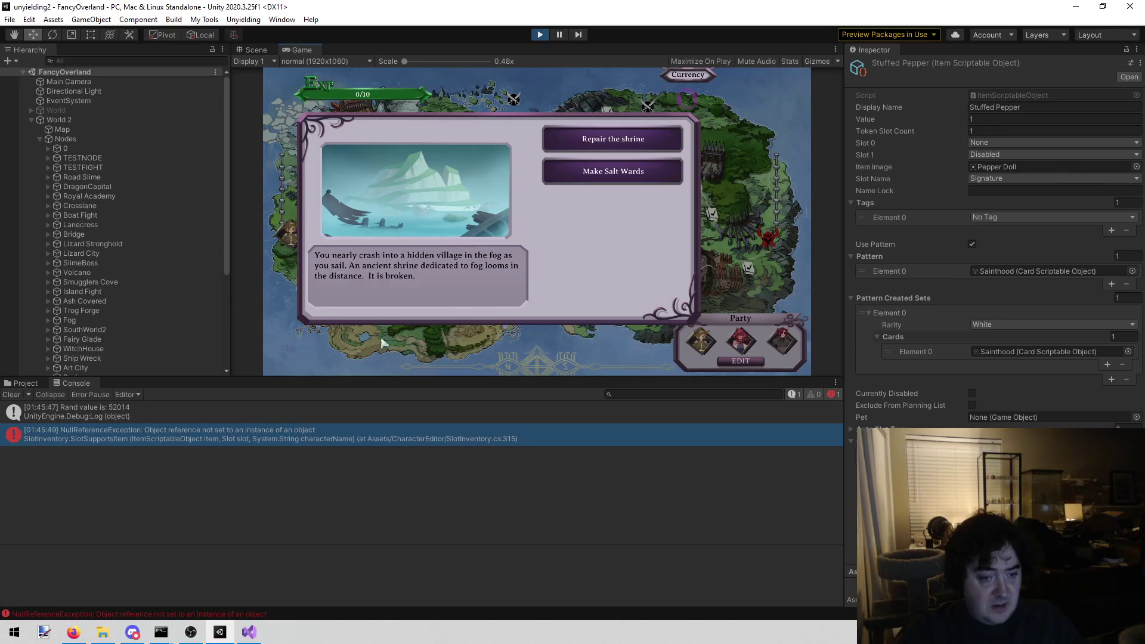
click(544, 34)
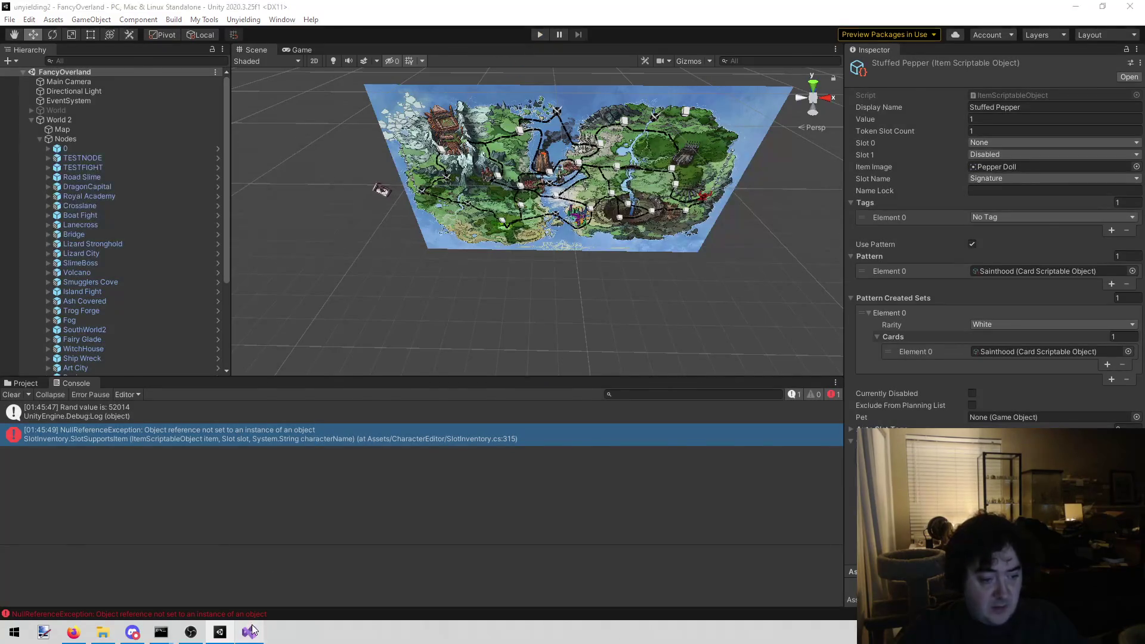
click(249, 632)
click(205, 395)
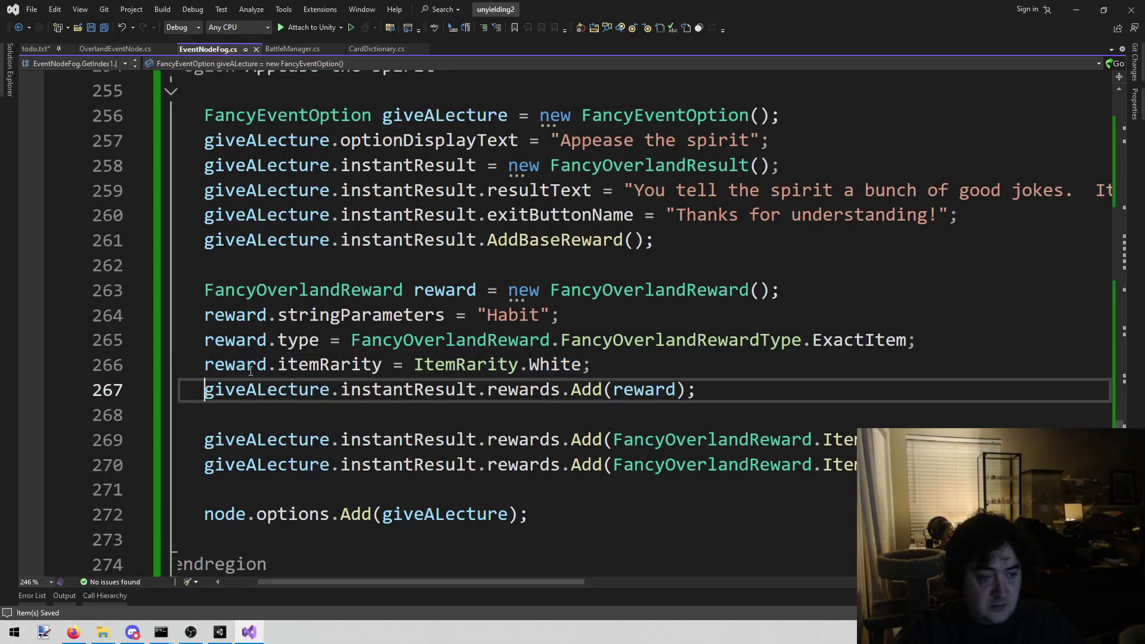
text(//)
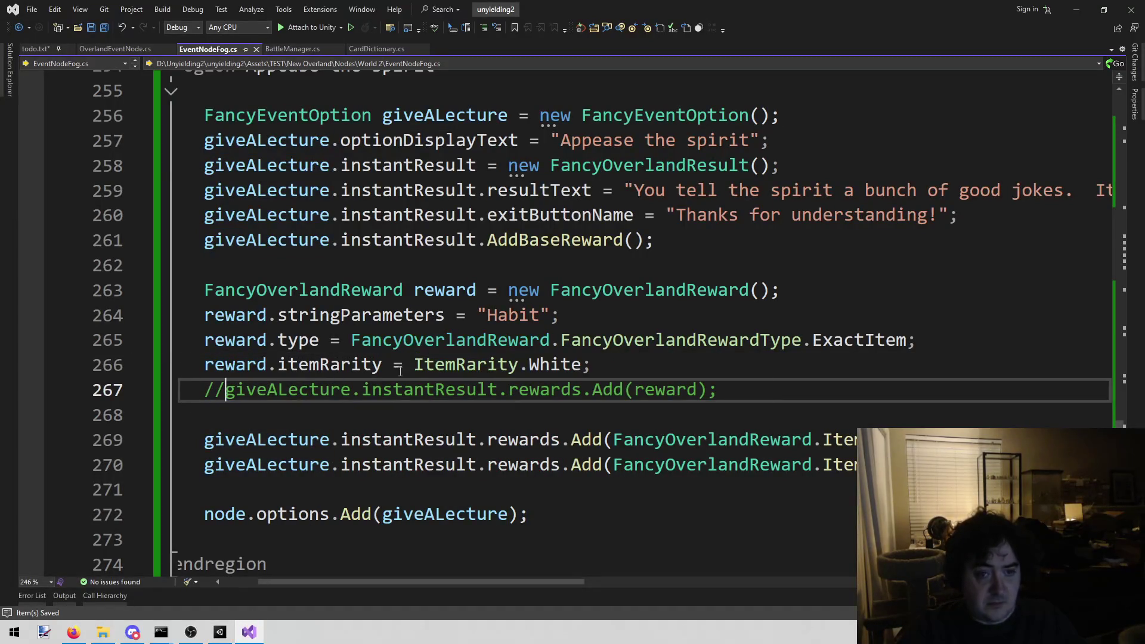
scroll(432, 339, up, 1)
scroll(432, 357, down, 3)
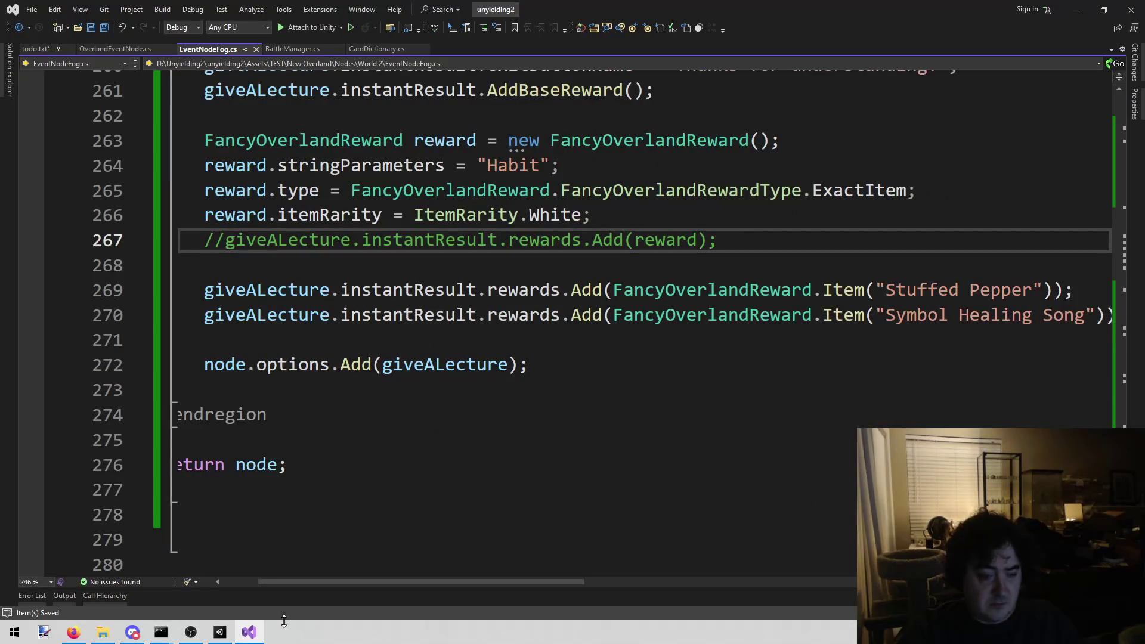
click(238, 637)
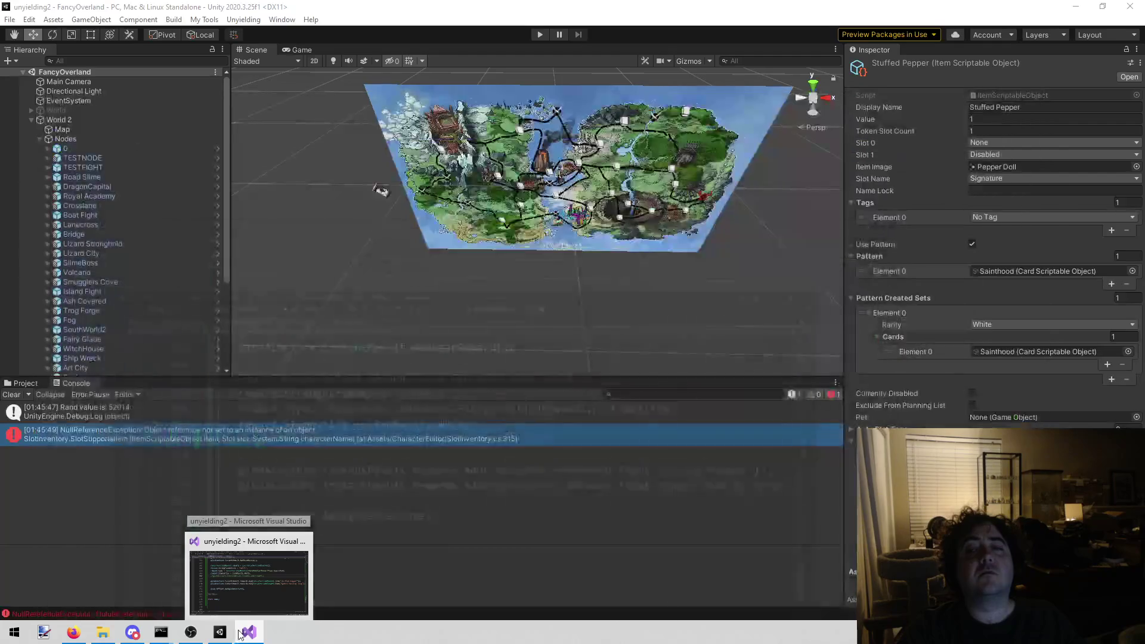
Playtest the Broken Shrine to confirm Appease the spirit appears, then begin uncommenting line 267
click(543, 34)
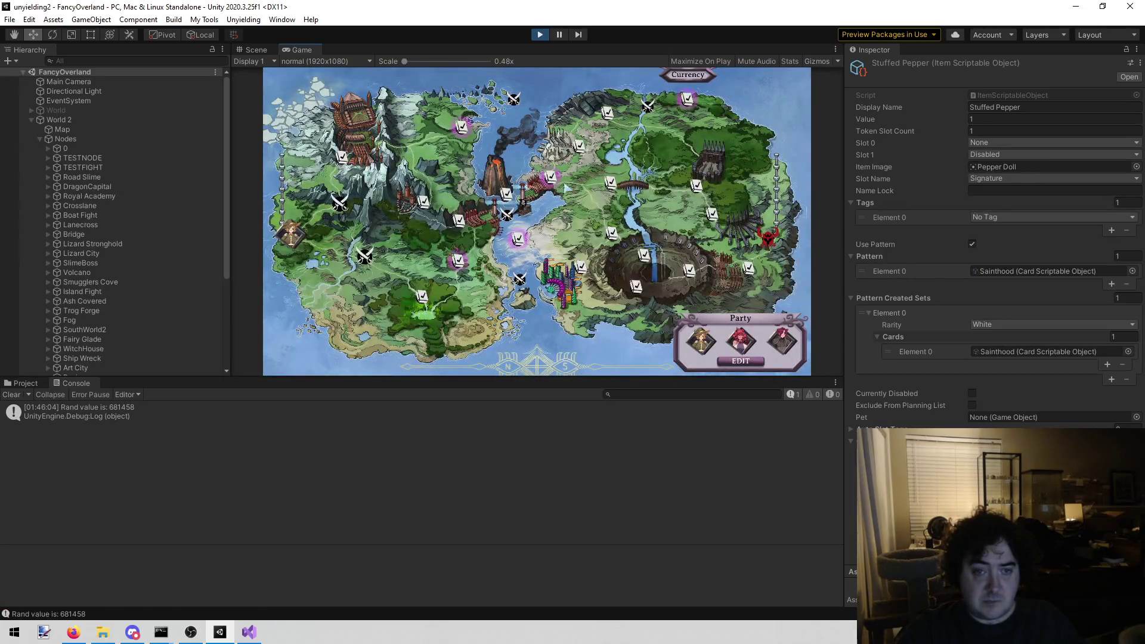
click(688, 105)
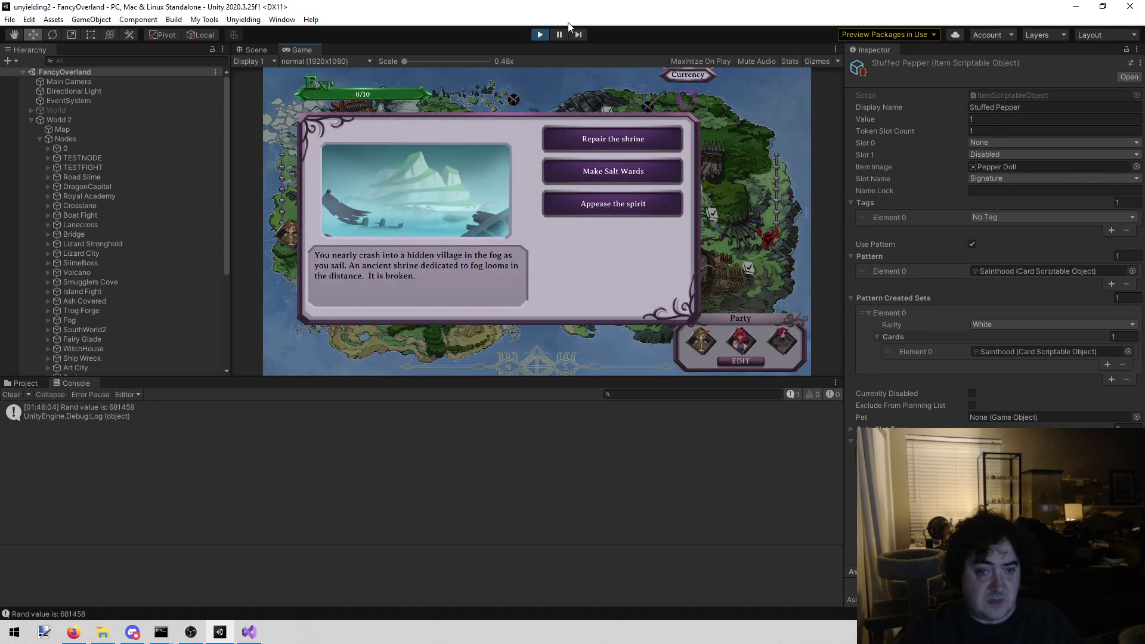
click(541, 36)
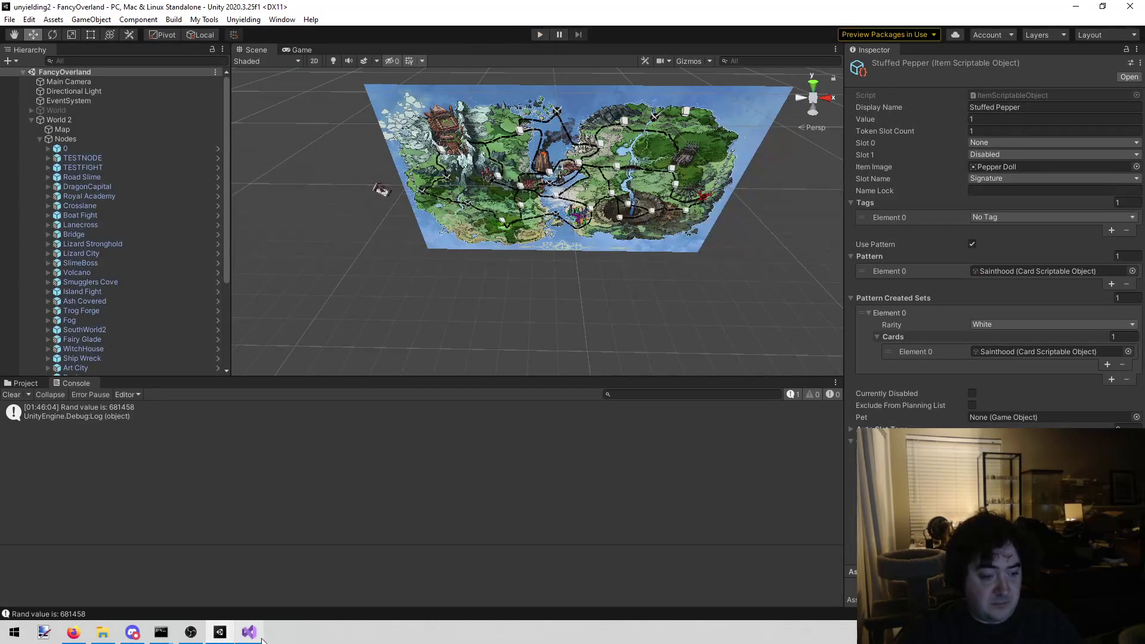
click(249, 632)
key(BackSpace)
key(BackSpace)
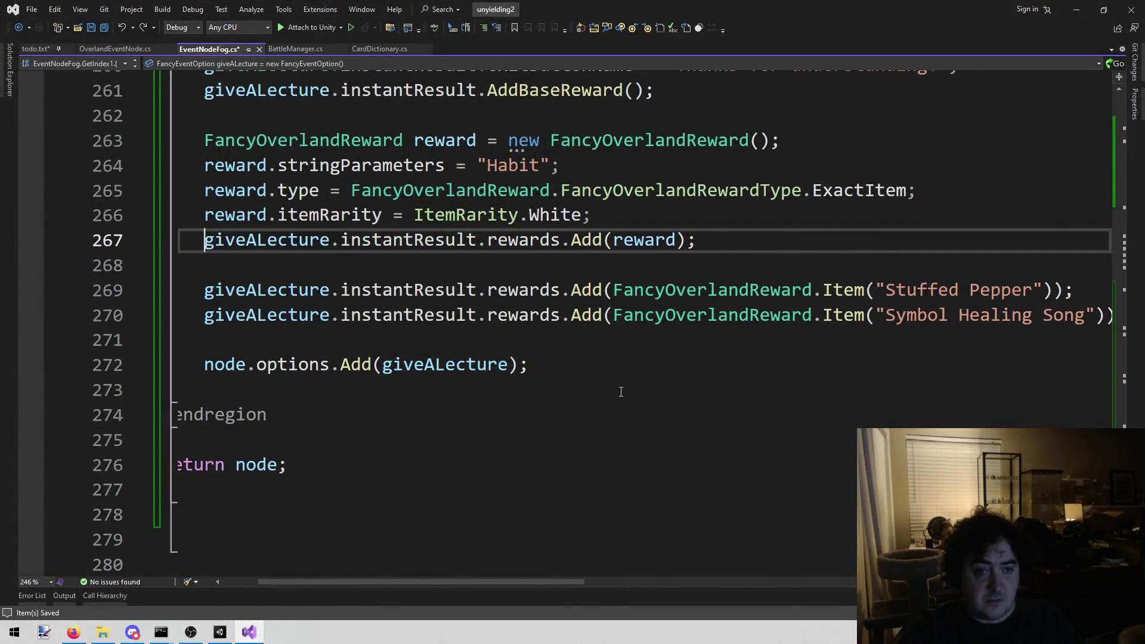
Restore the Habit rewards.Add line and start a fresh Unity playtest
scroll(601, 449, up, 1)
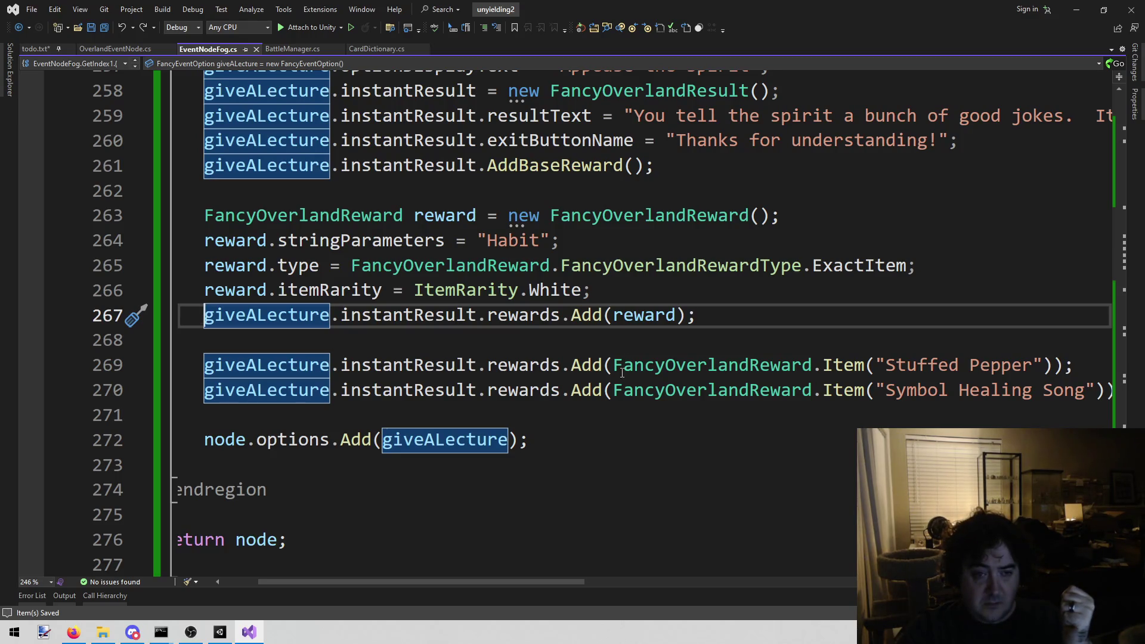
click(219, 631)
click(541, 33)
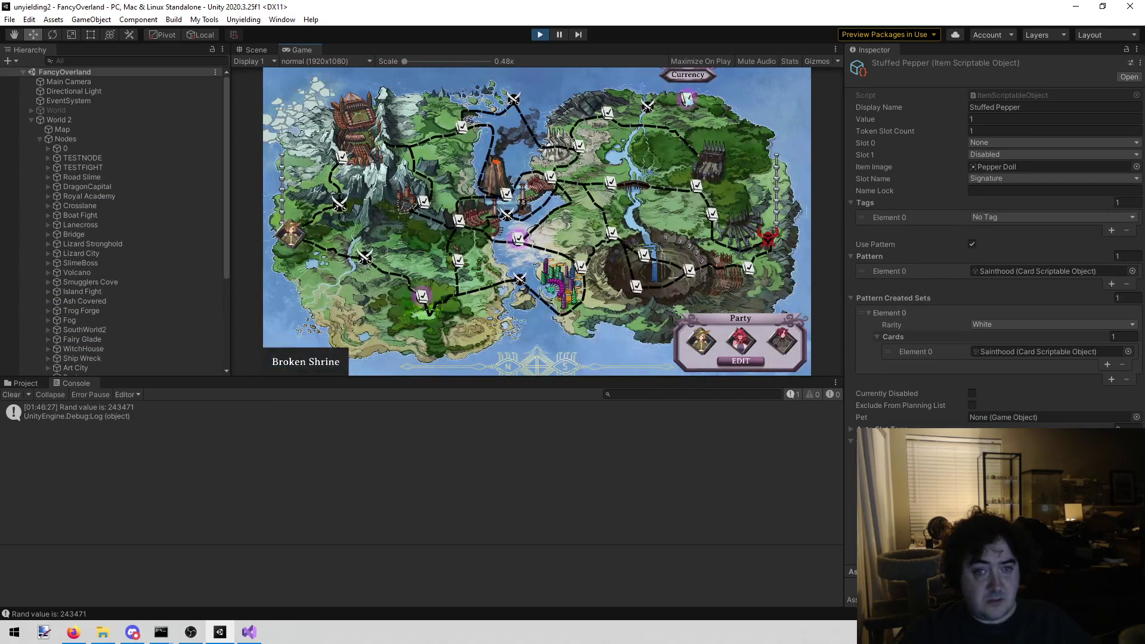
Clear the Console, search the Project for 'habit' to inspect Acolytes Habit, and stop Play
click(250, 633)
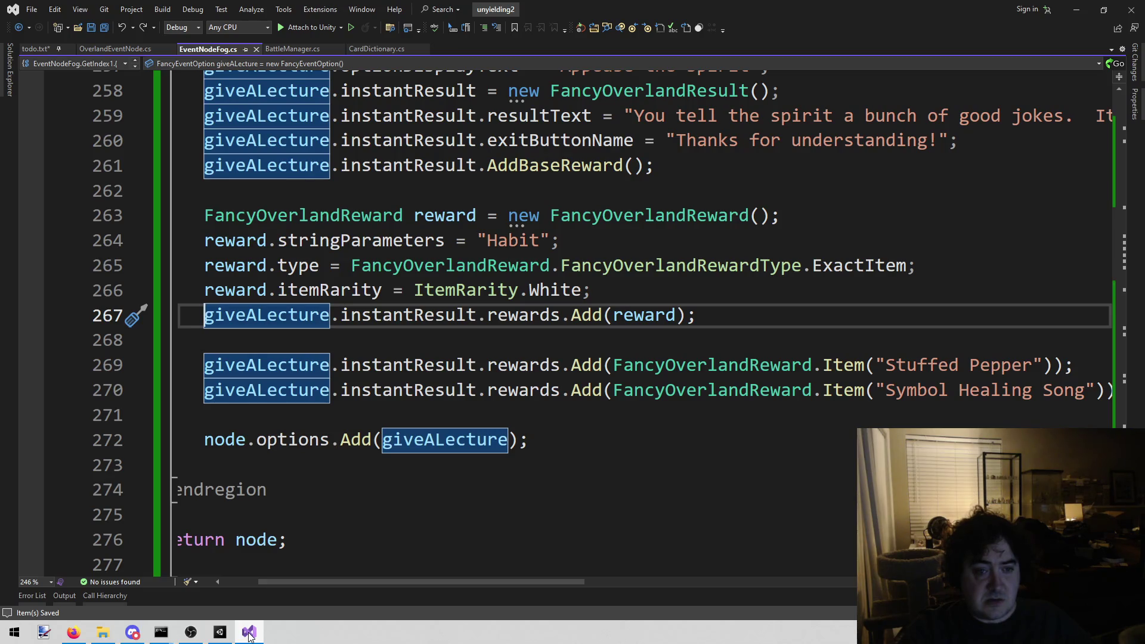
click(220, 632)
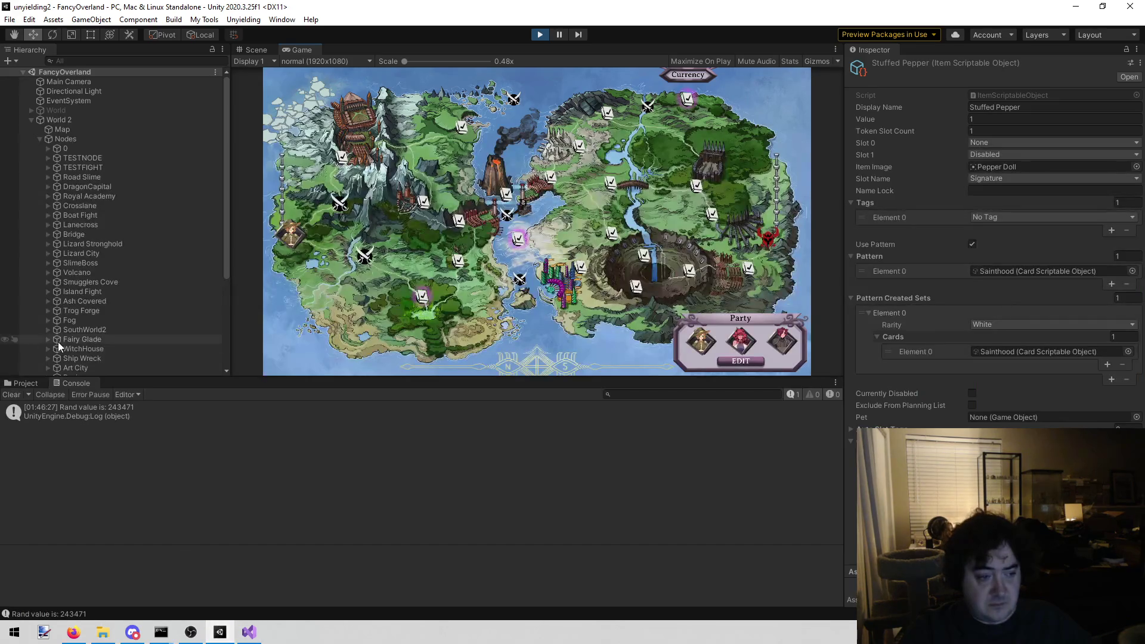
click(11, 395)
click(24, 382)
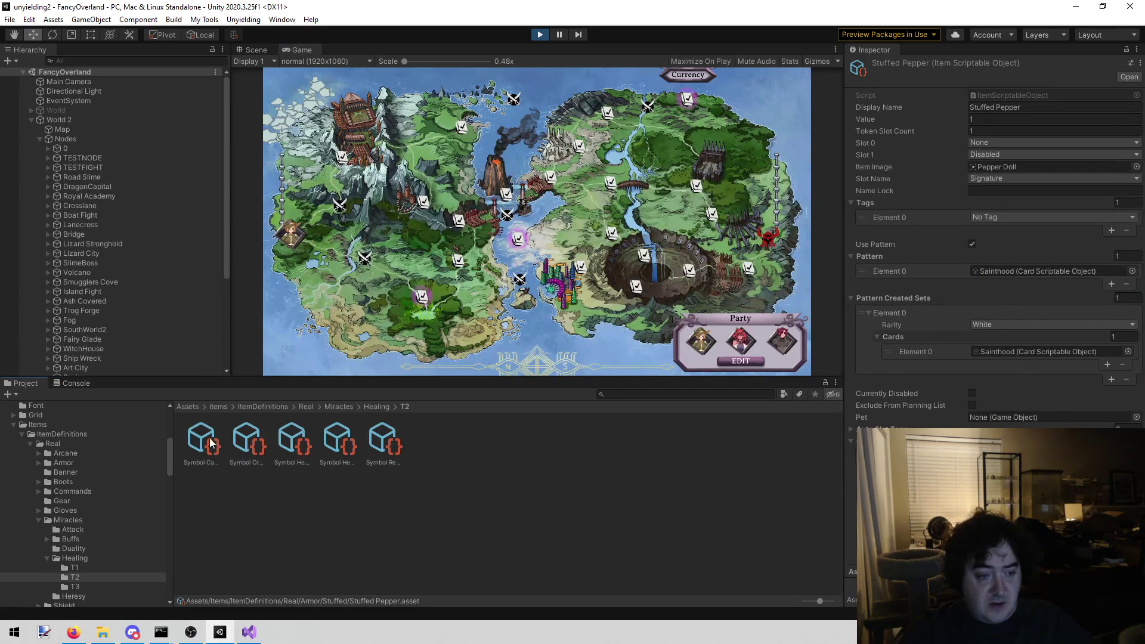
click(645, 397)
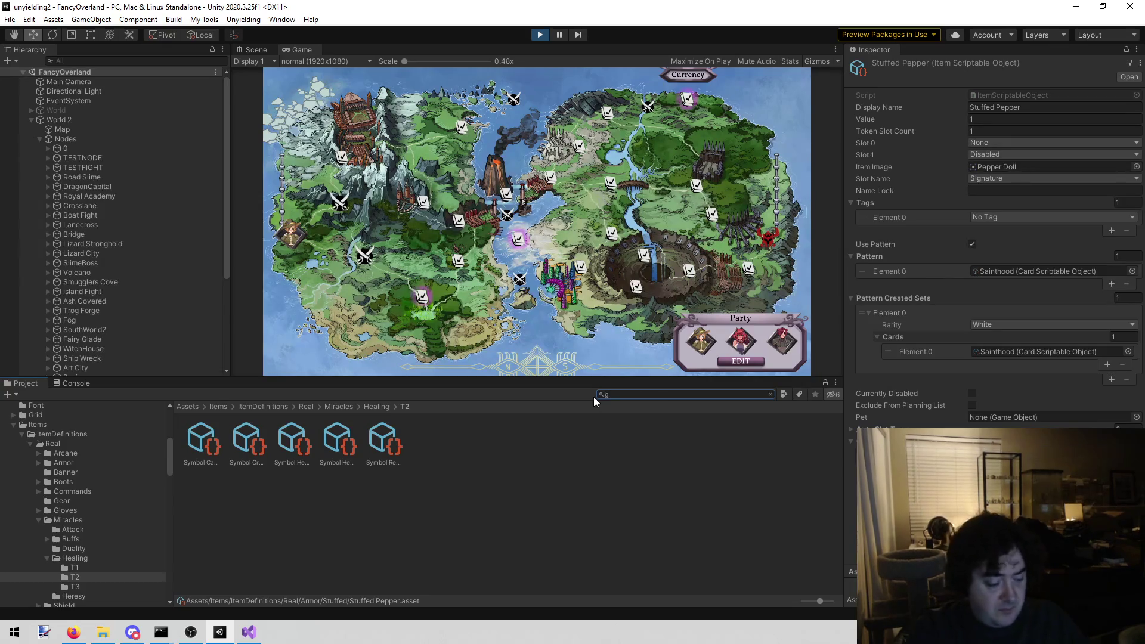
text(habit)
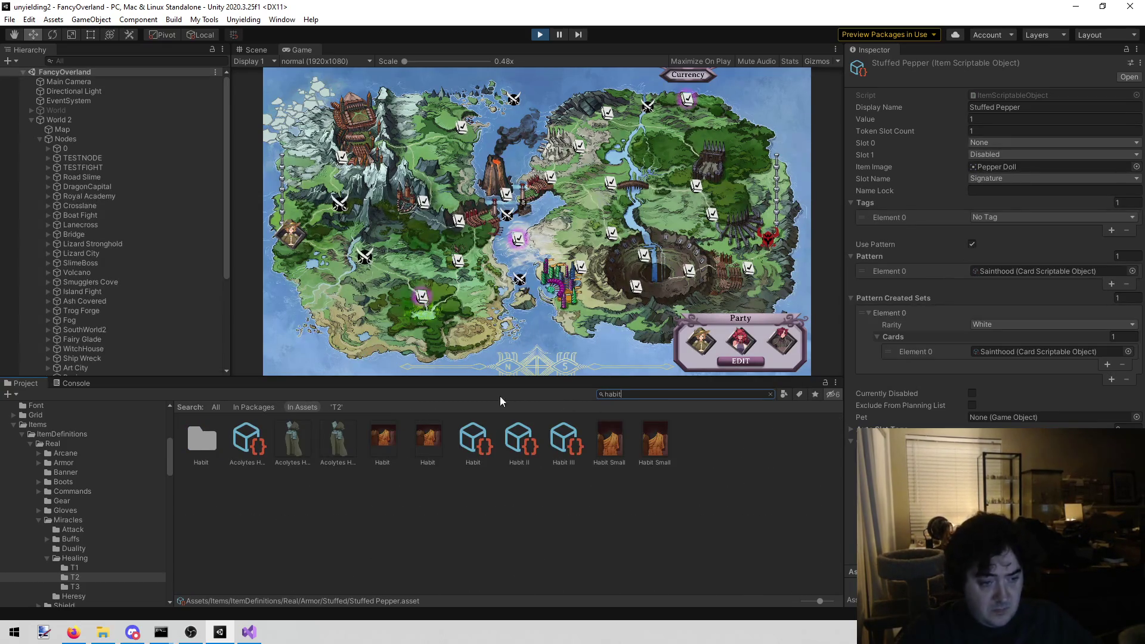
click(257, 440)
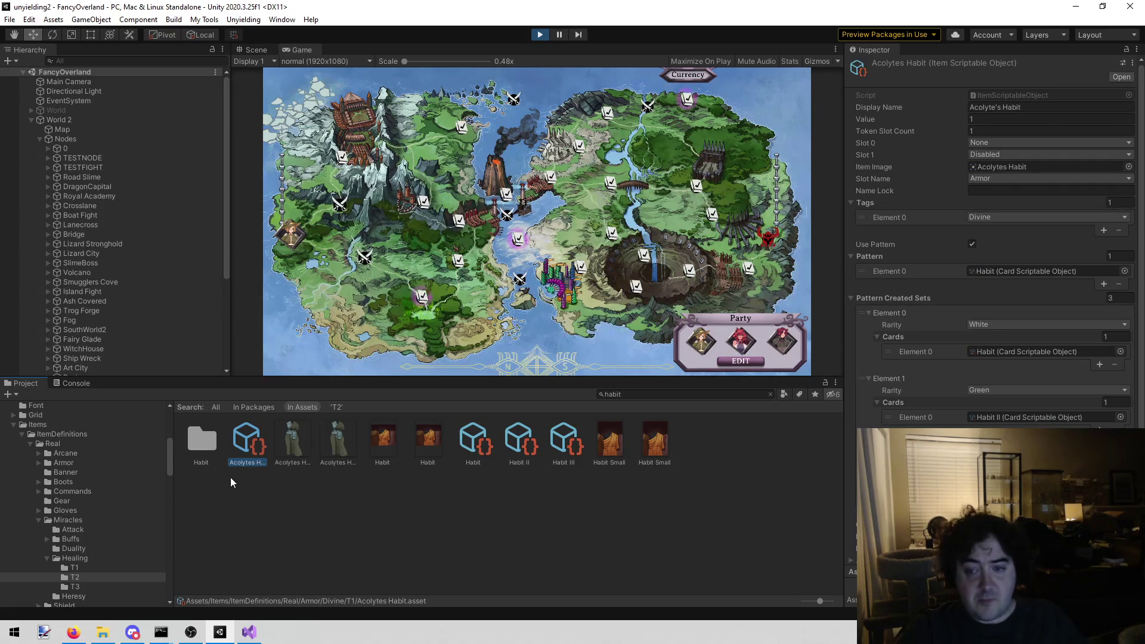
click(238, 464)
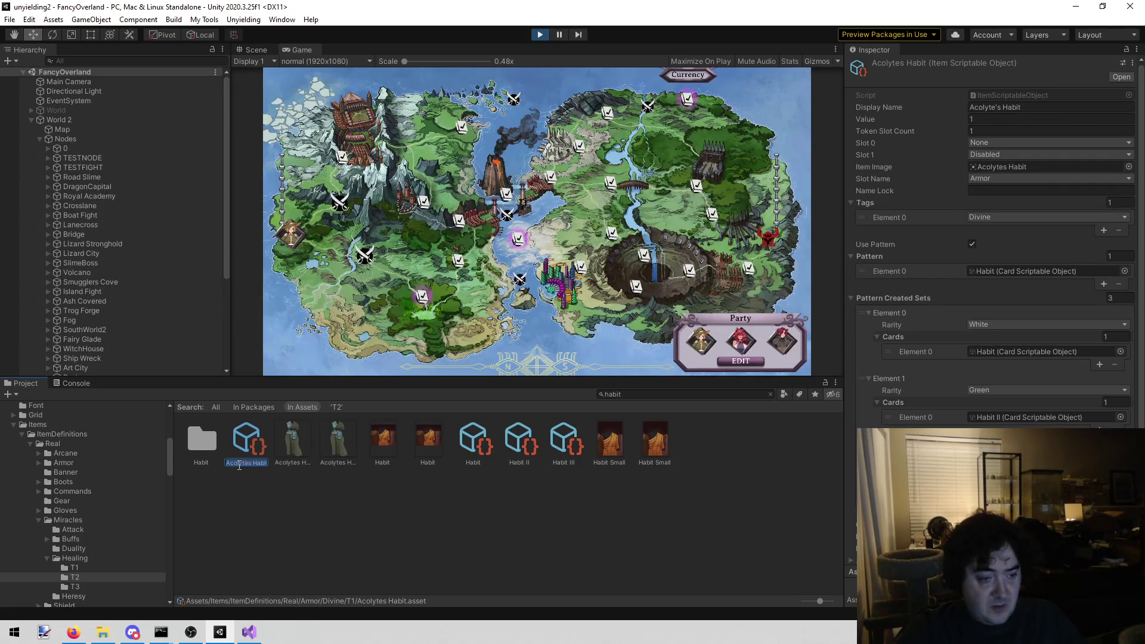
click(539, 34)
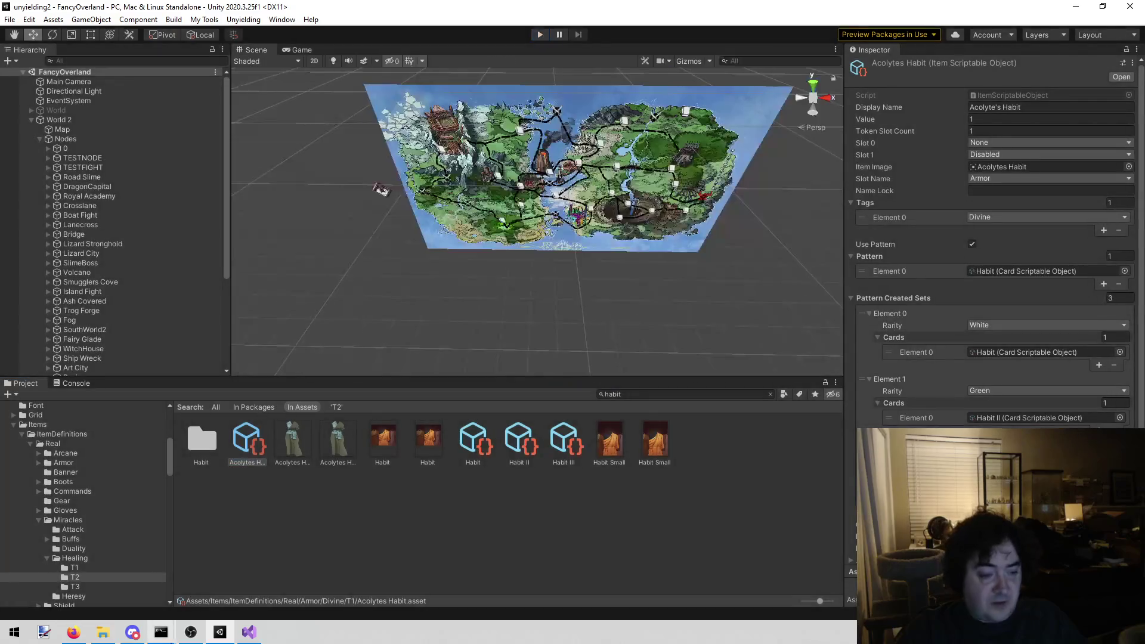
click(250, 633)
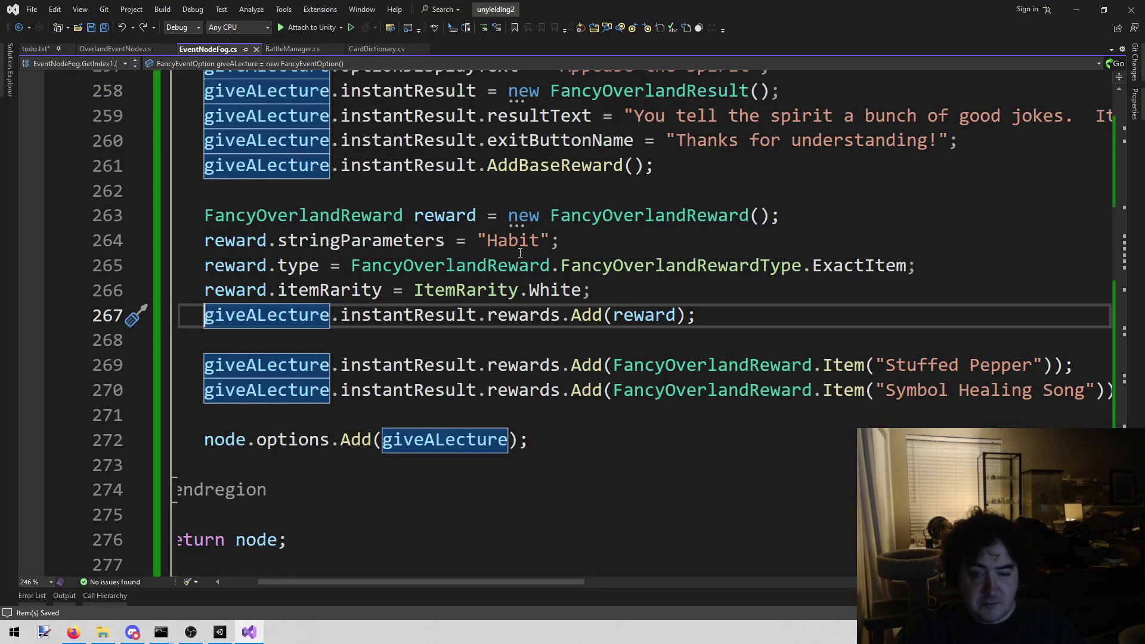
Rename the shrine reward to 'Acolytes Habit' with ItemRarity.Blue and start a new playtest
double_click(514, 241)
text(Acolytes Habit)
double_click(555, 290)
key(BackSpace)
key(BackSpace)
key(BackSpace)
text(.bl)
key(Tab)
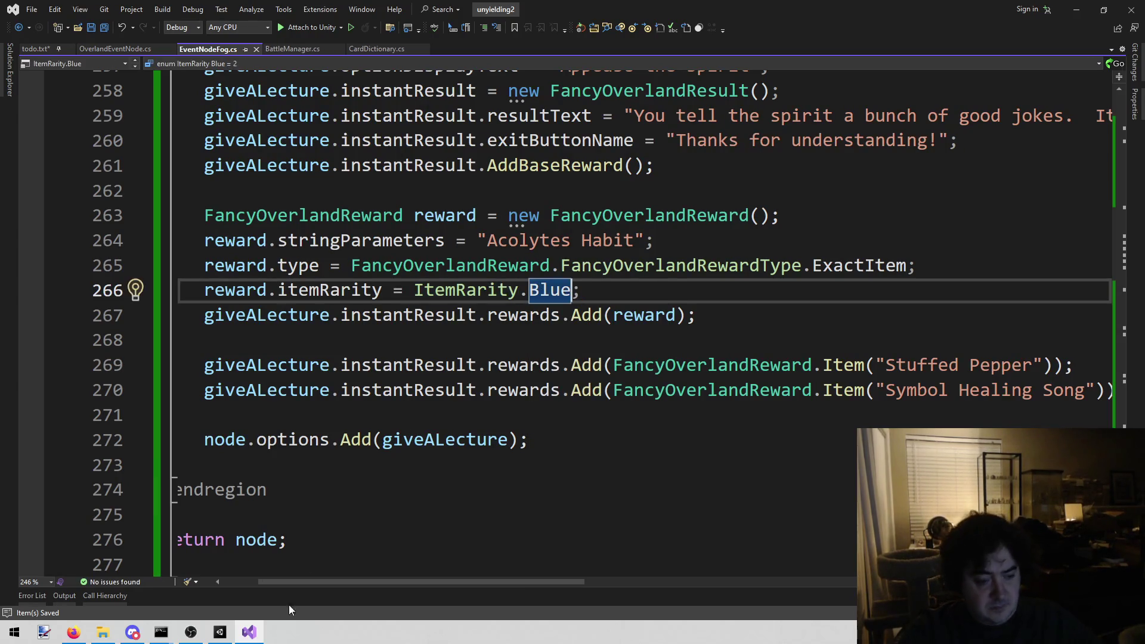
click(220, 632)
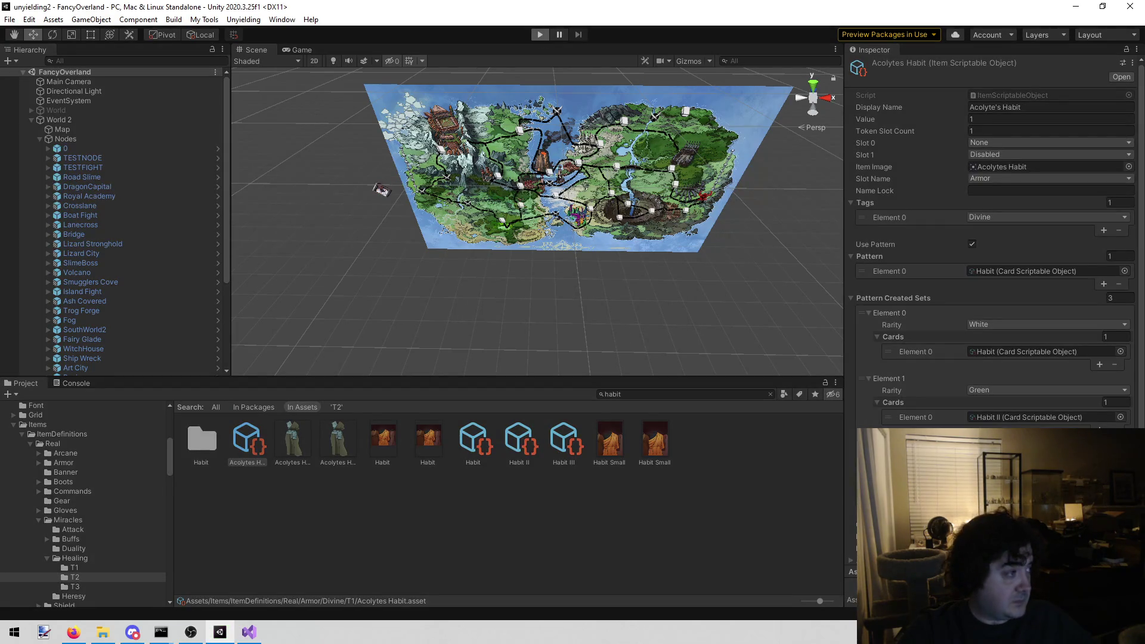
click(540, 34)
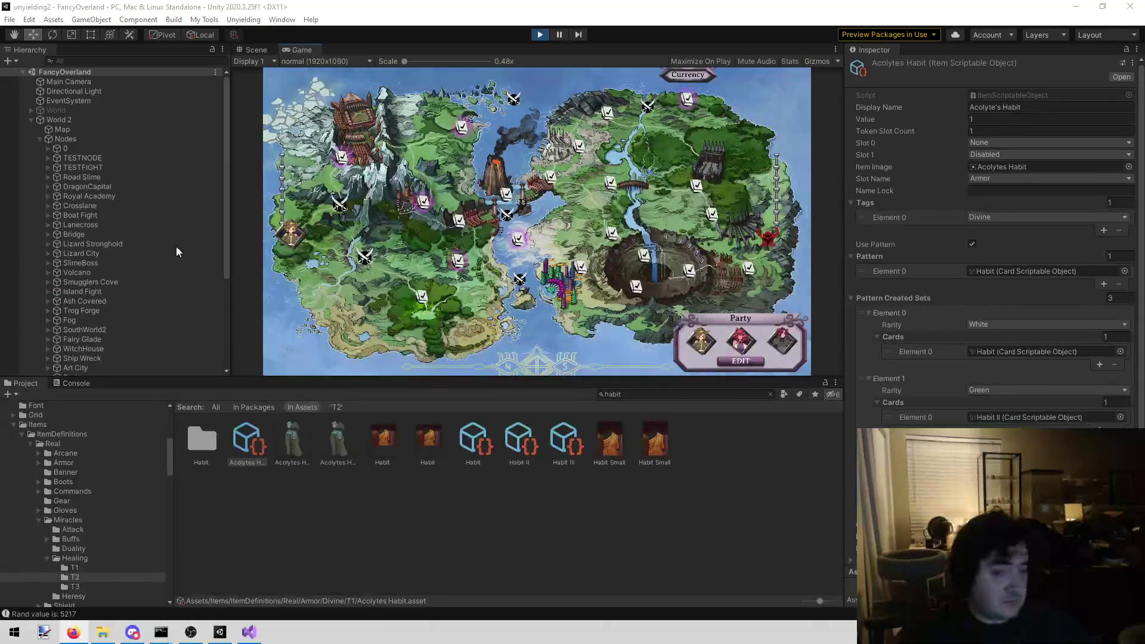
Choose Appease the spirit at the Broken Shrine, collect Habit III, Stuffed Pepper and Symbol: Healing Song, then stop
click(688, 101)
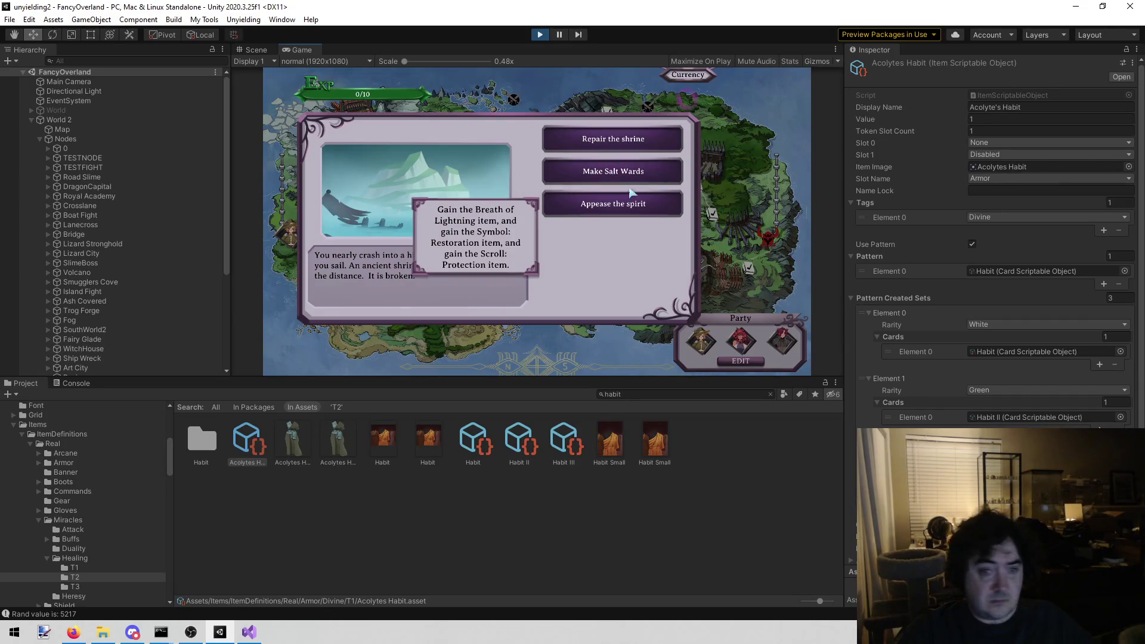
click(636, 213)
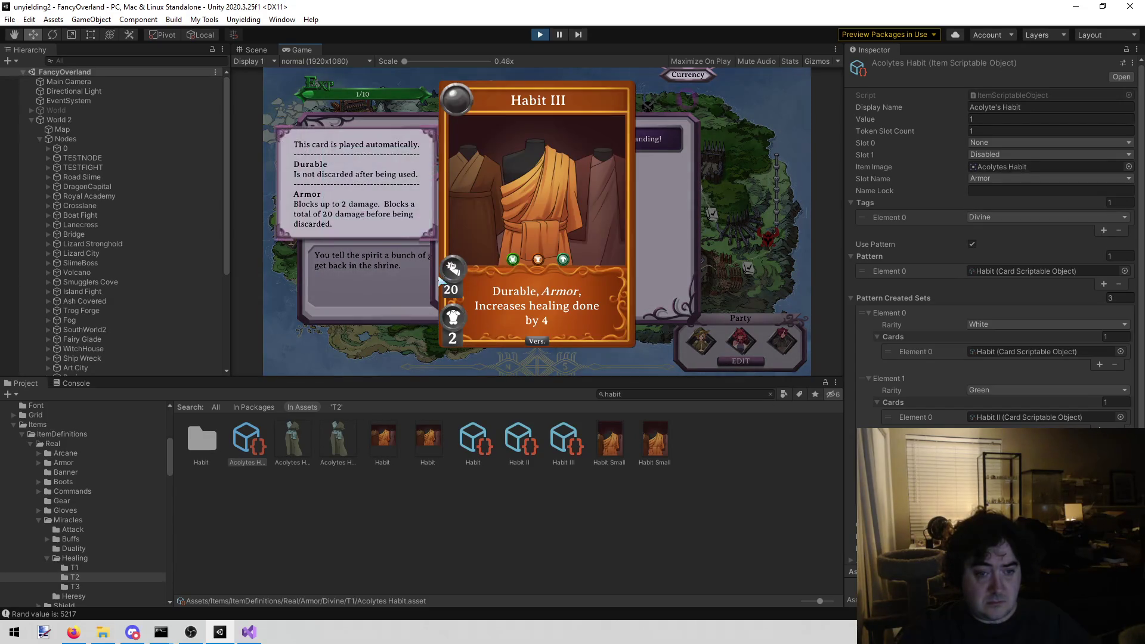
click(496, 291)
click(496, 291)
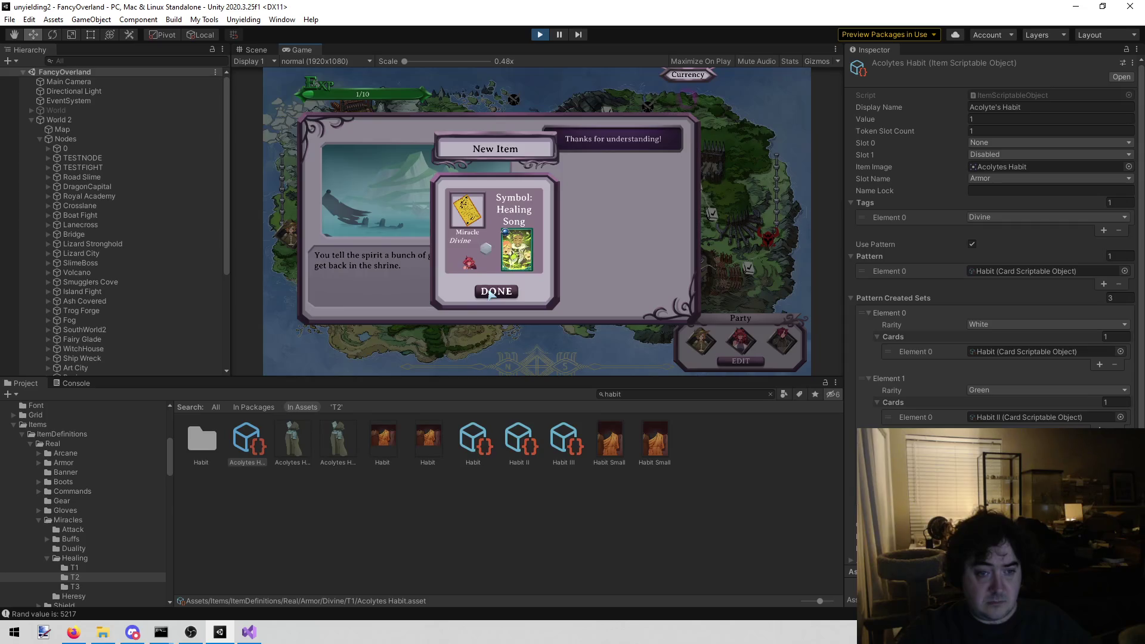
click(496, 291)
click(540, 38)
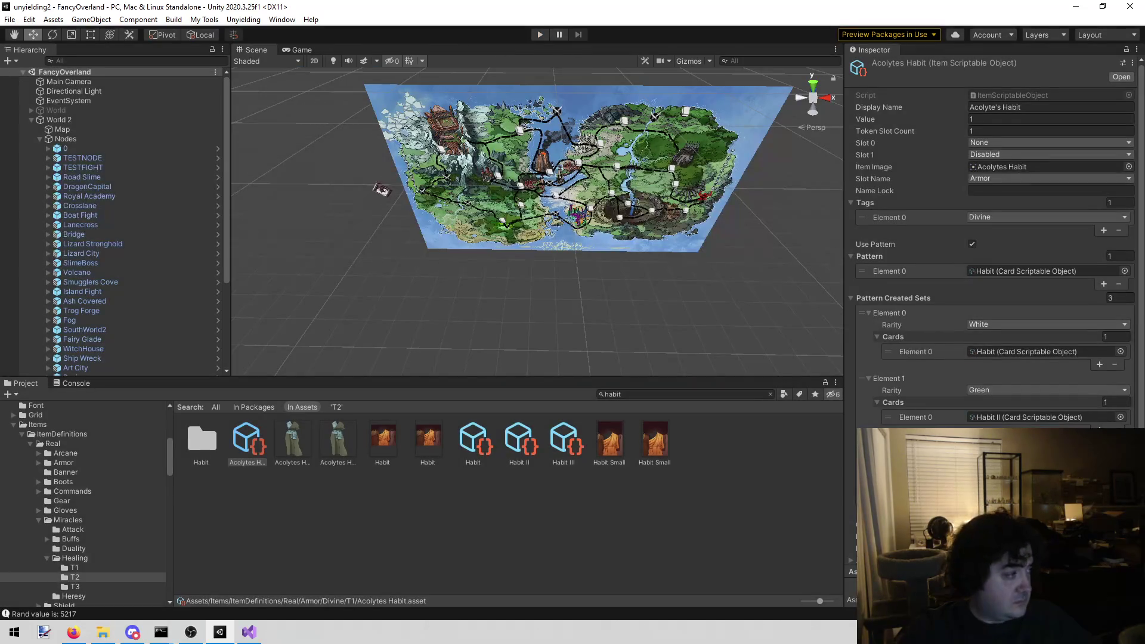
key(alt+Tab)
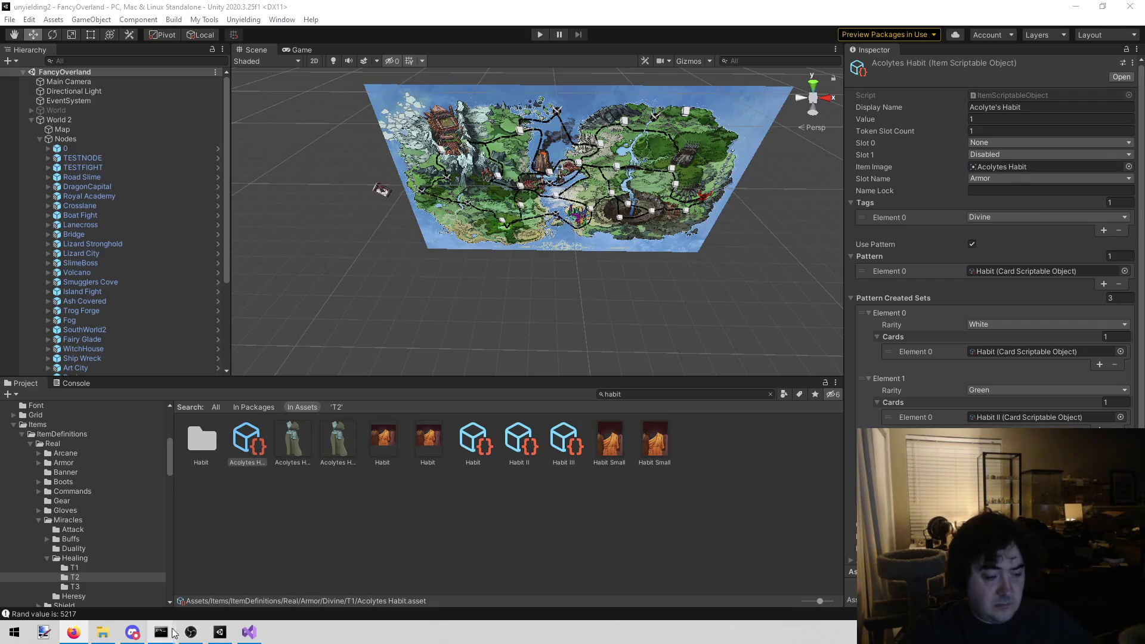
Bring Visual Studio back showing the Acolytes Habit Blue reward in EventNodeFog.cs
click(239, 635)
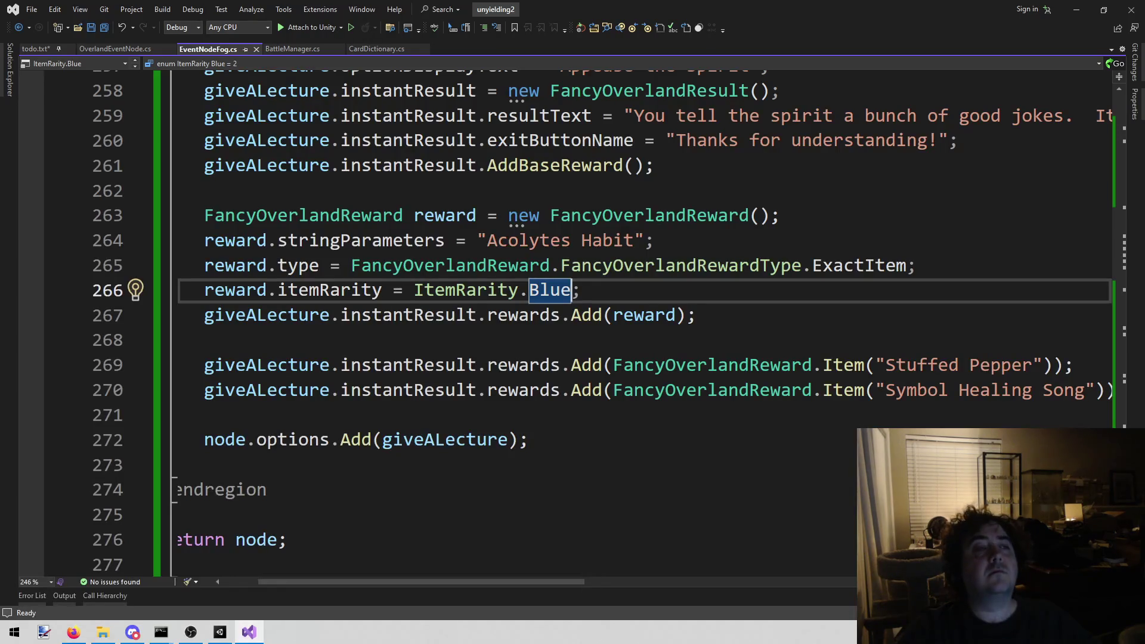
Delete the old Appease the spirit note lines from todo.txt and save it
click(35, 62)
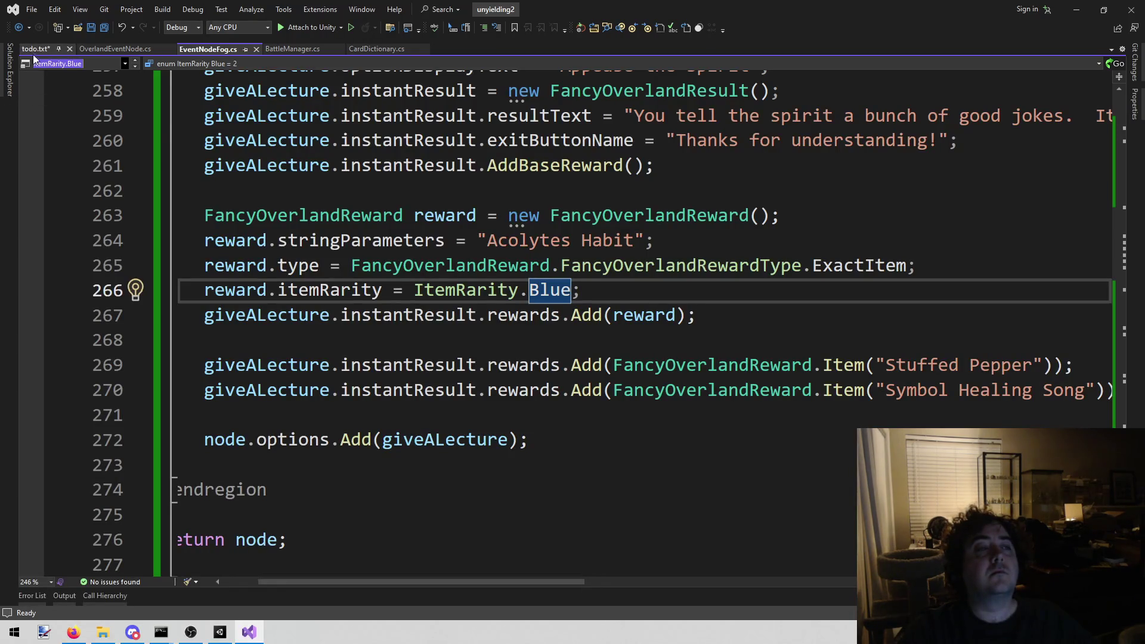
click(33, 49)
key(Up)
mouse_move(563, 316)
mouse_down()
mouse_move(143, 217)
mouse_move(130, 244)
mouse_up()
key(BackSpace)
key(BackSpace)
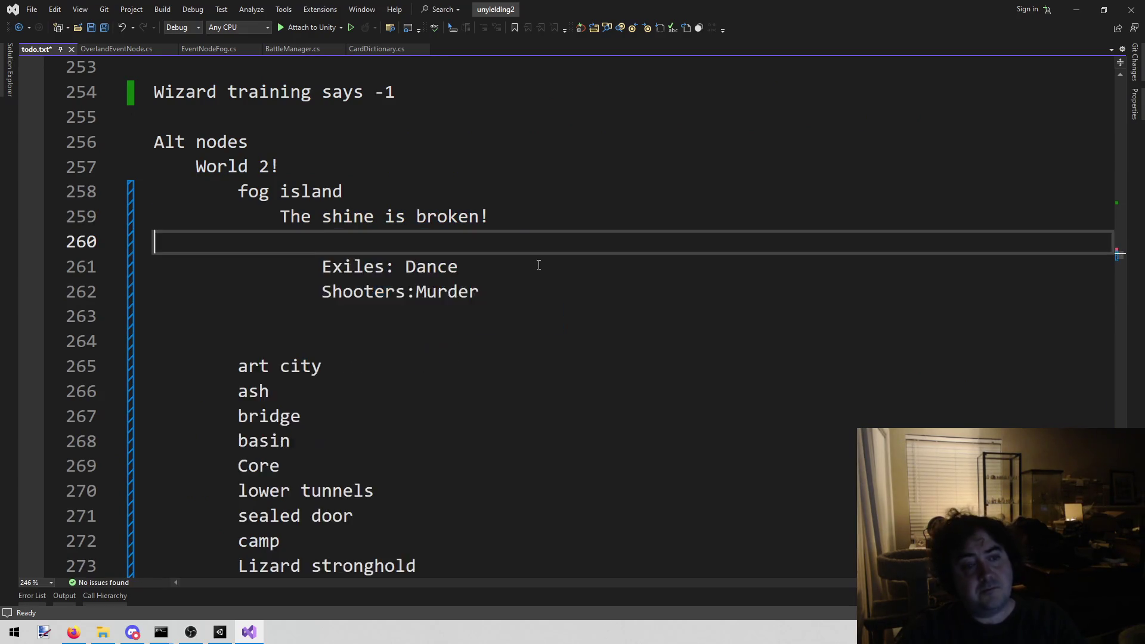
key(ctrl+s)
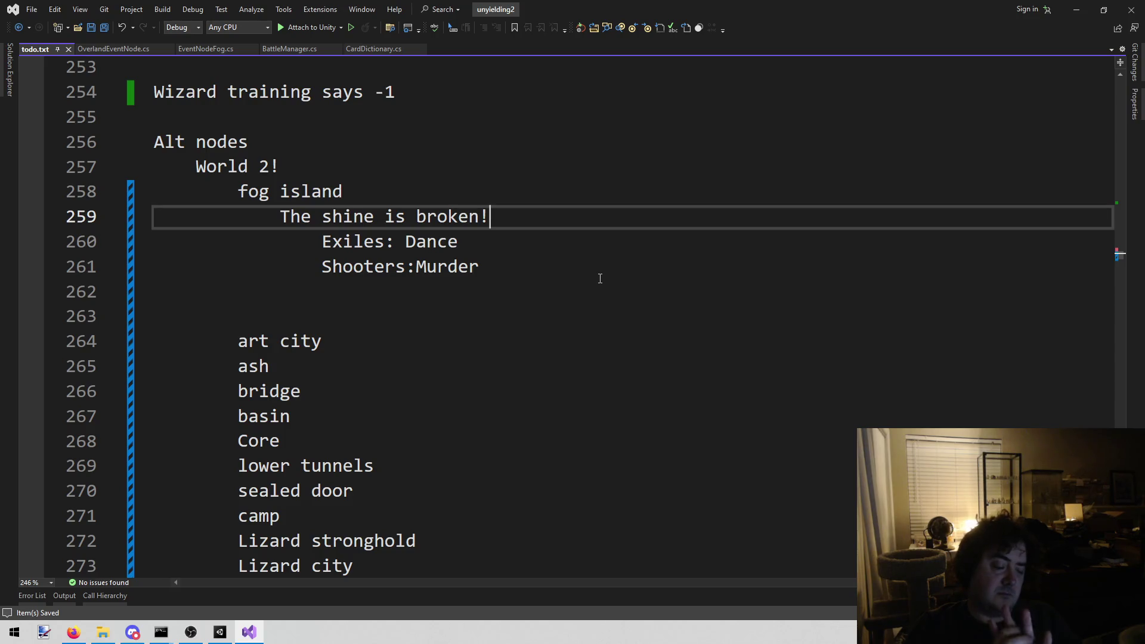
Review the remaining Exiles: Dance and Shooters:Murder notes under the broken shrine entry
click(600, 279)
double_click(600, 279)
click(615, 225)
click(612, 235)
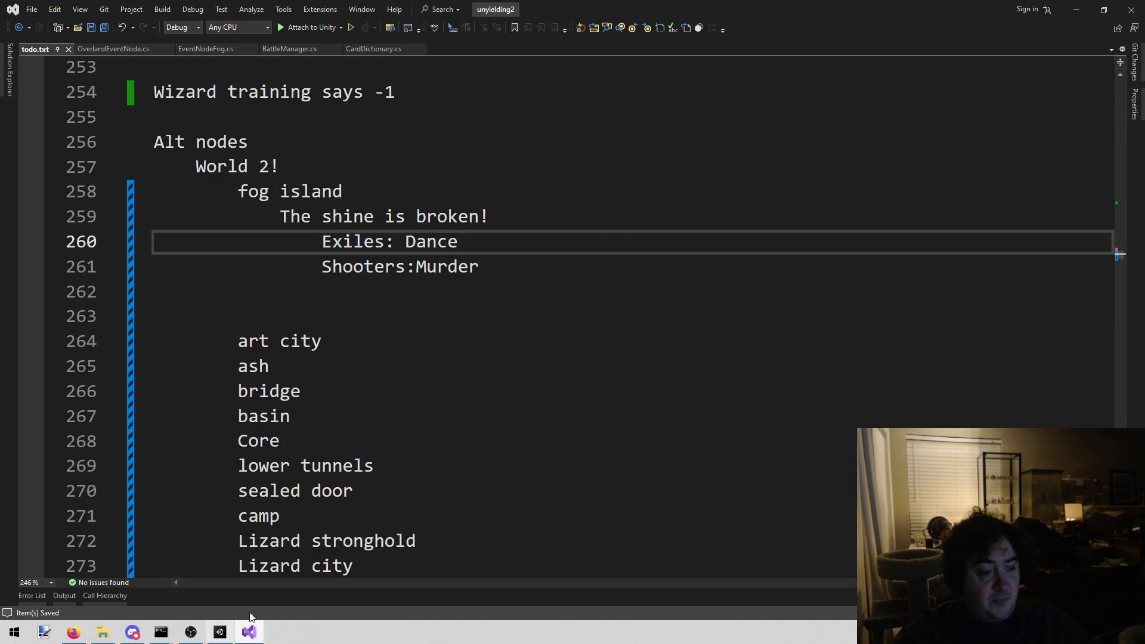
click(220, 632)
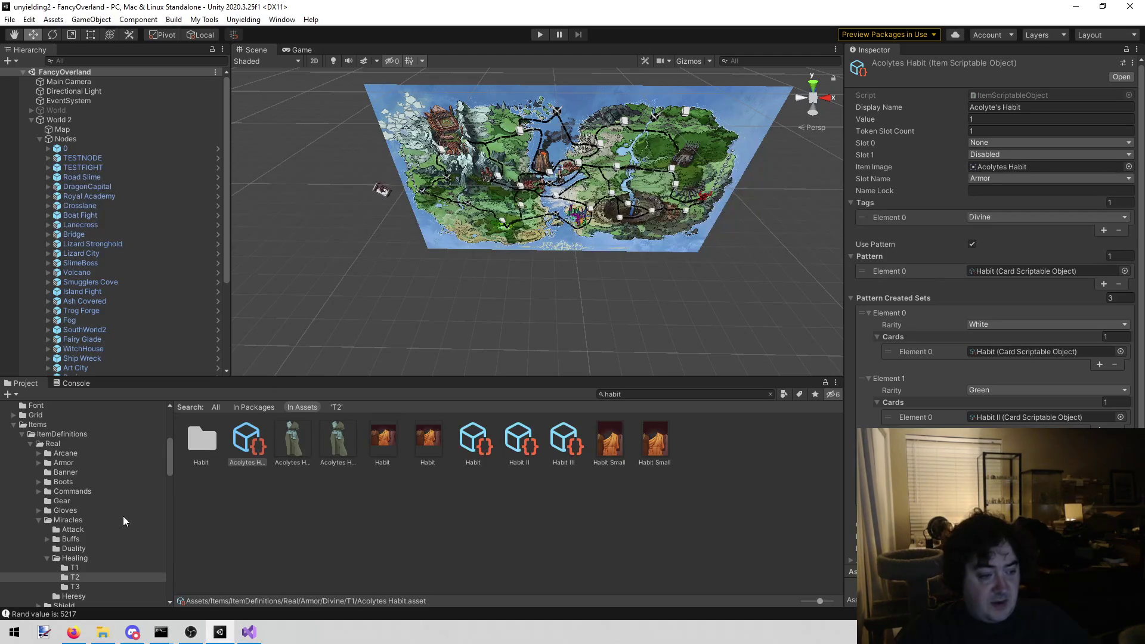
Open the Miracles > Heresy folder and select its first asset, Agathors Creed
click(41, 522)
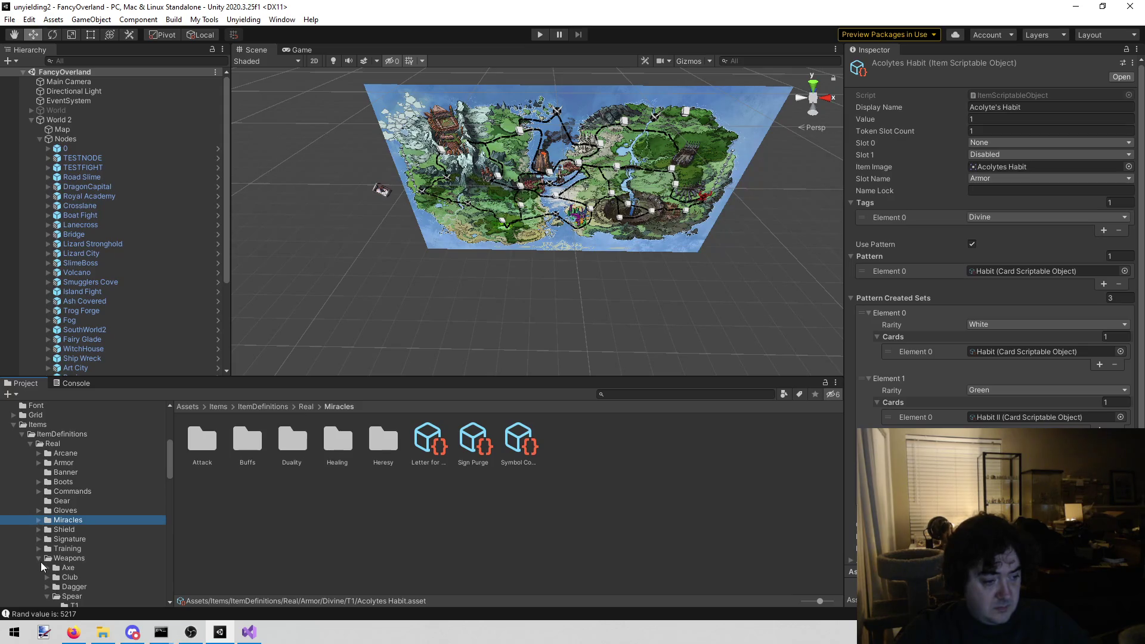
click(40, 560)
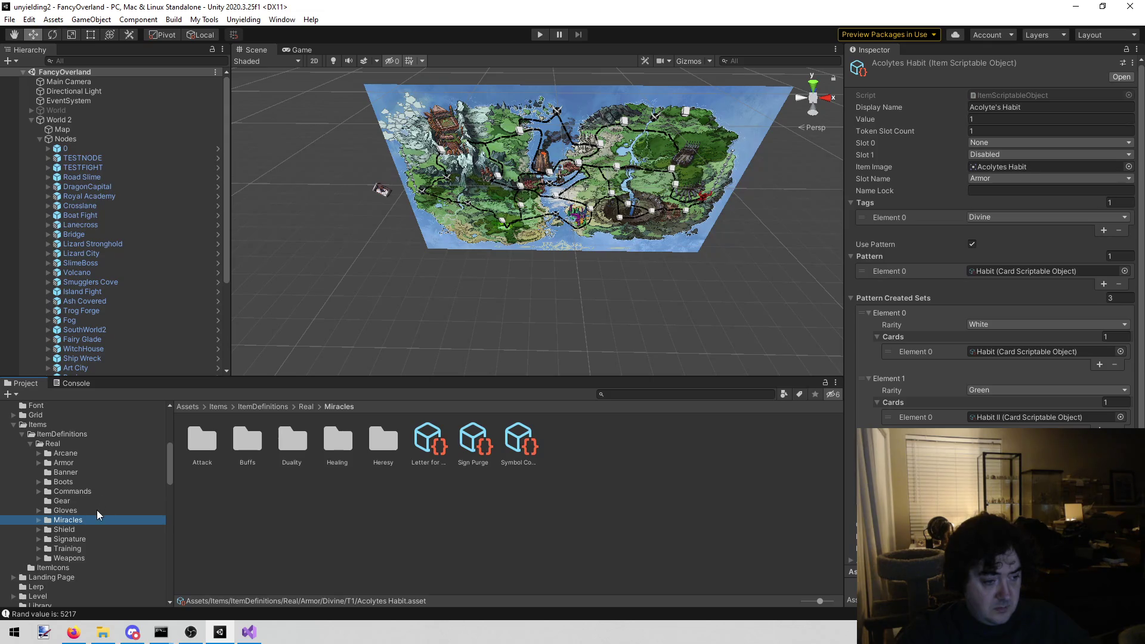
double_click(385, 440)
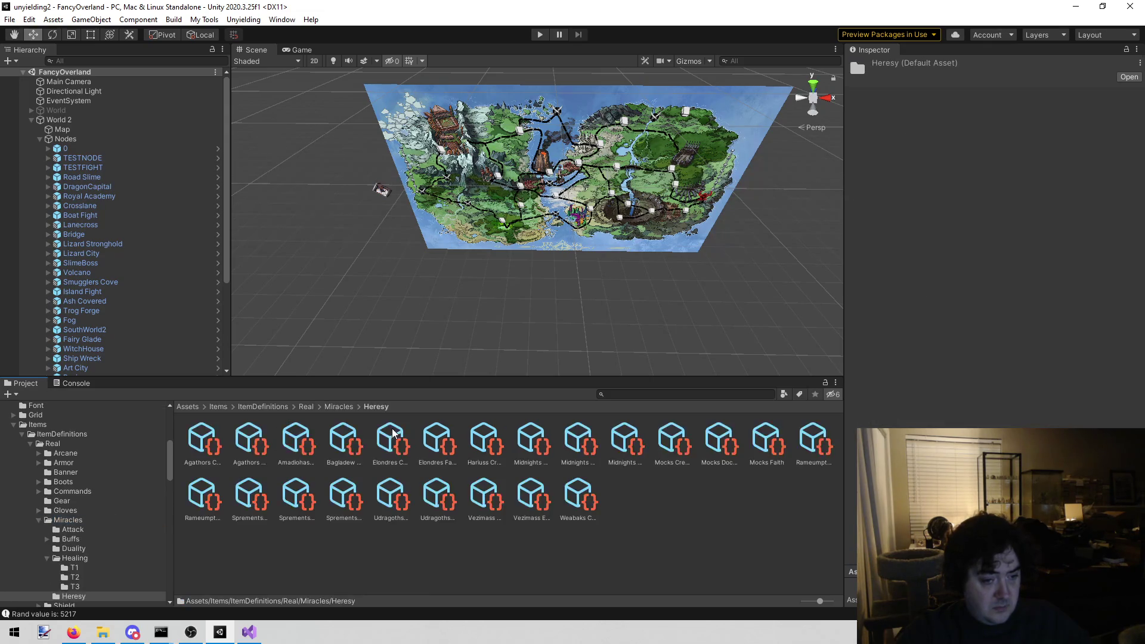
click(205, 449)
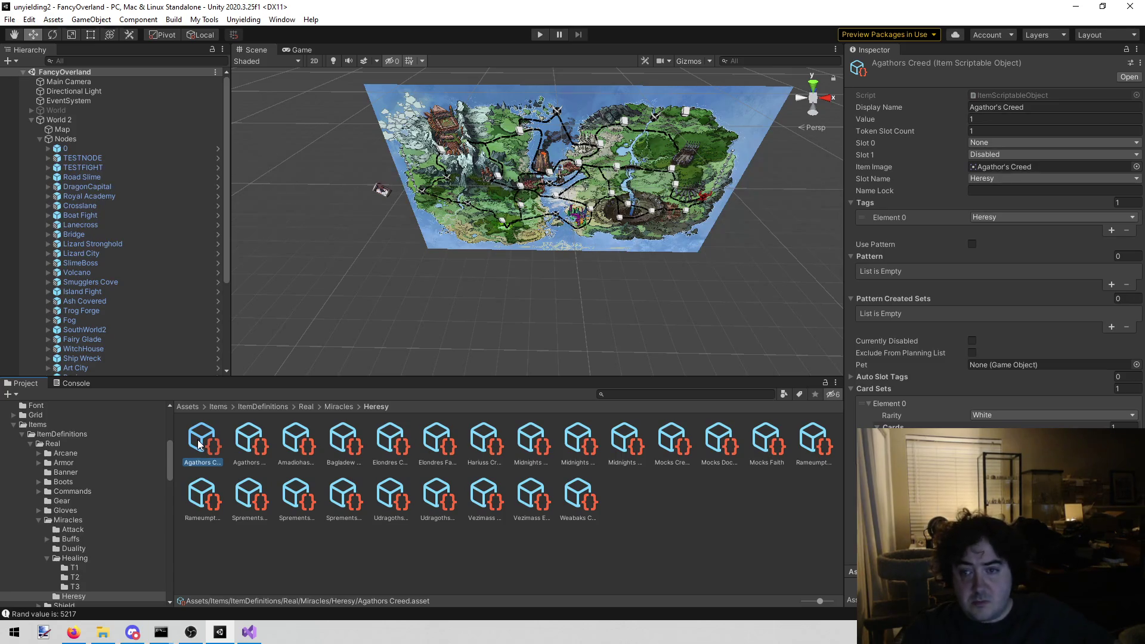
Step through the Heresy miracle assets to compare them, ending on Vezimass Ethos
key(Right)
key(Right)
key(Left)
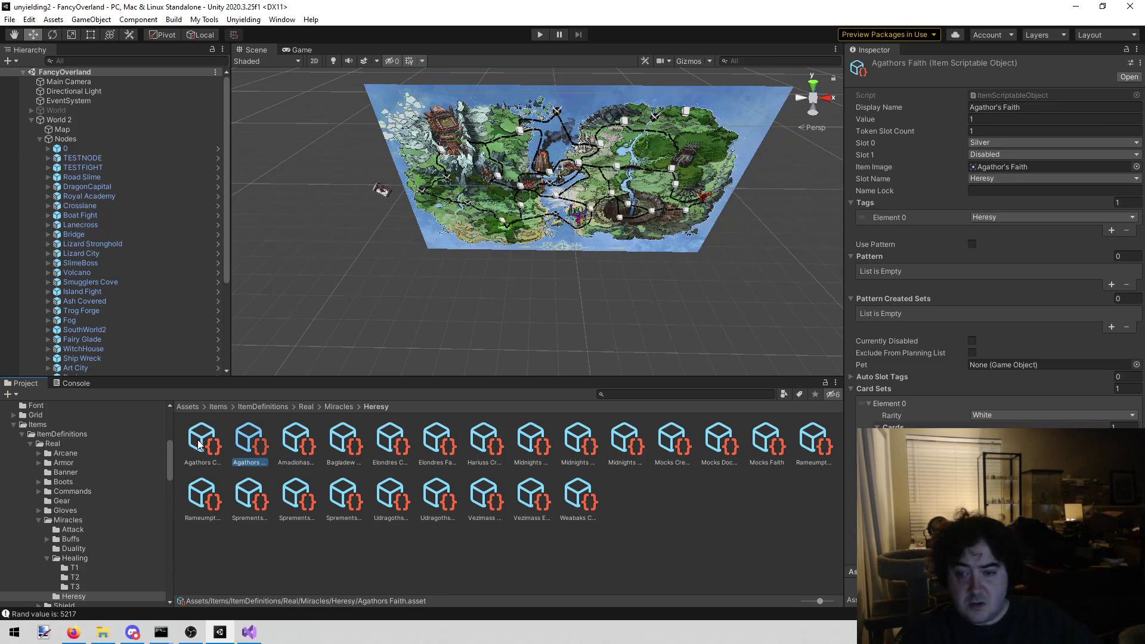
key(Right)
key(Right)
key(Right)
key(Right)
key(Right)
key(Left)
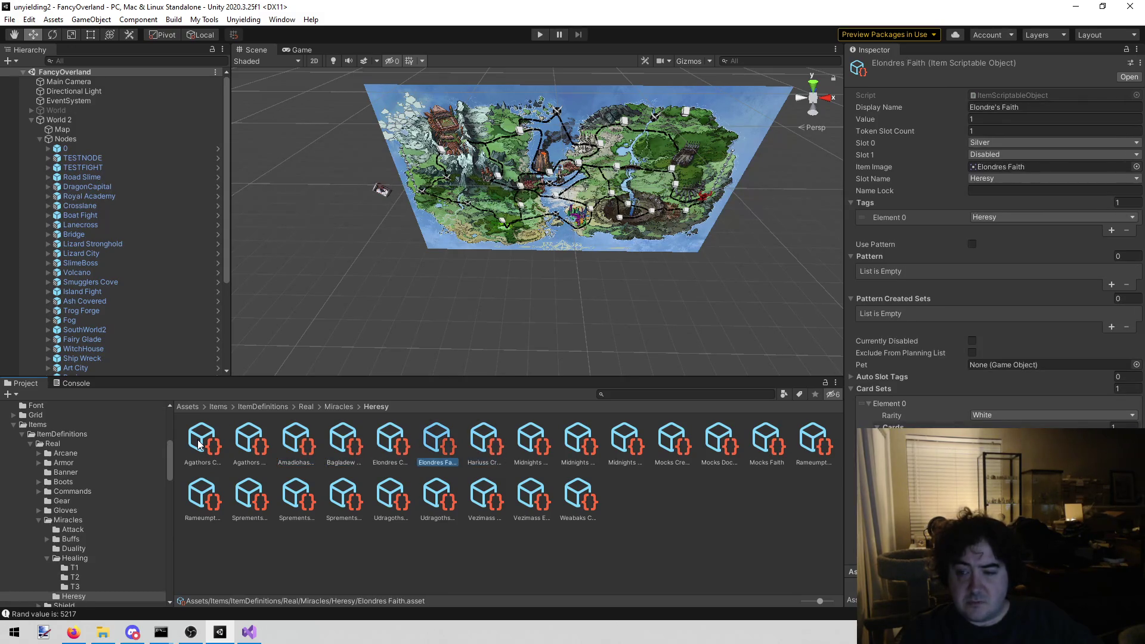
key(Right)
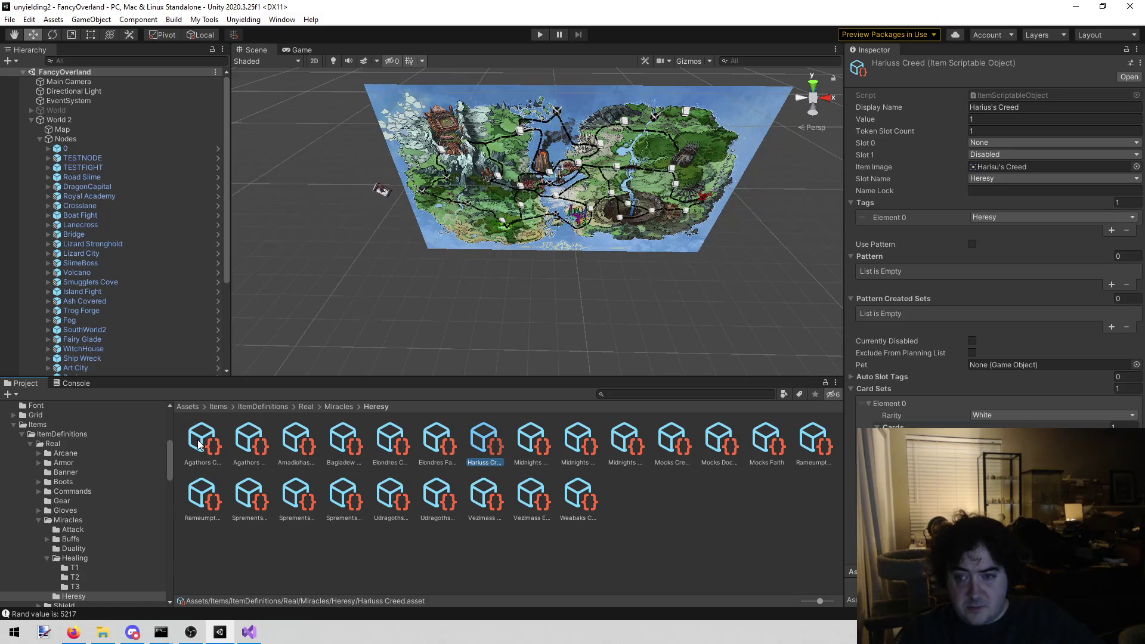
key(Right)
key(Right)
key(Right)
key(Left)
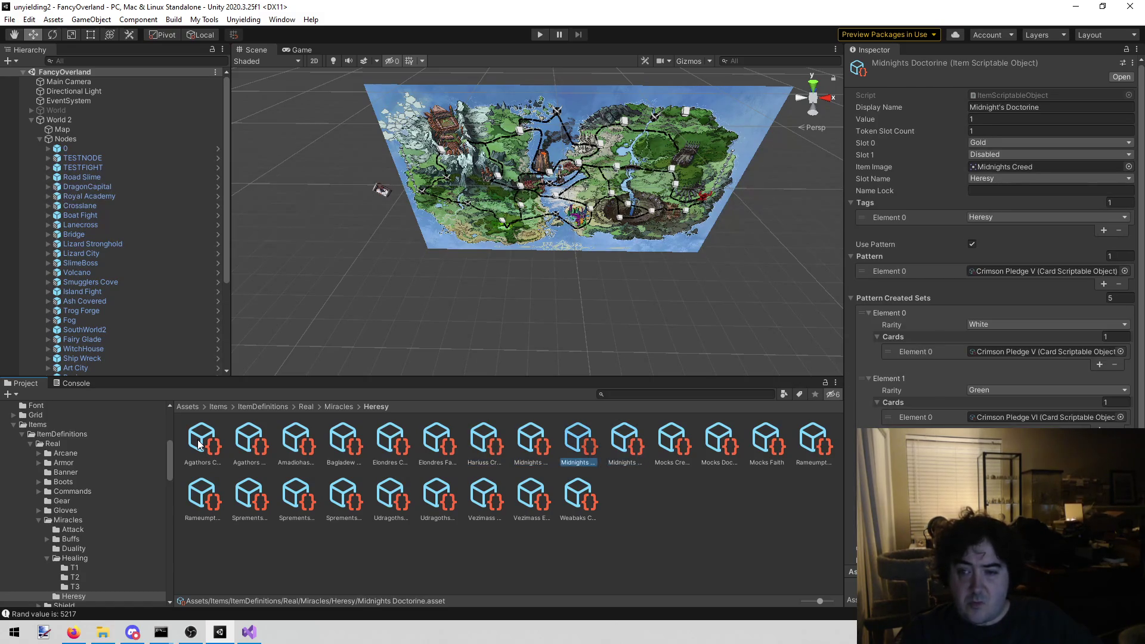
key(Right)
key(Right)
key(Right)
key(Right)
key(Left)
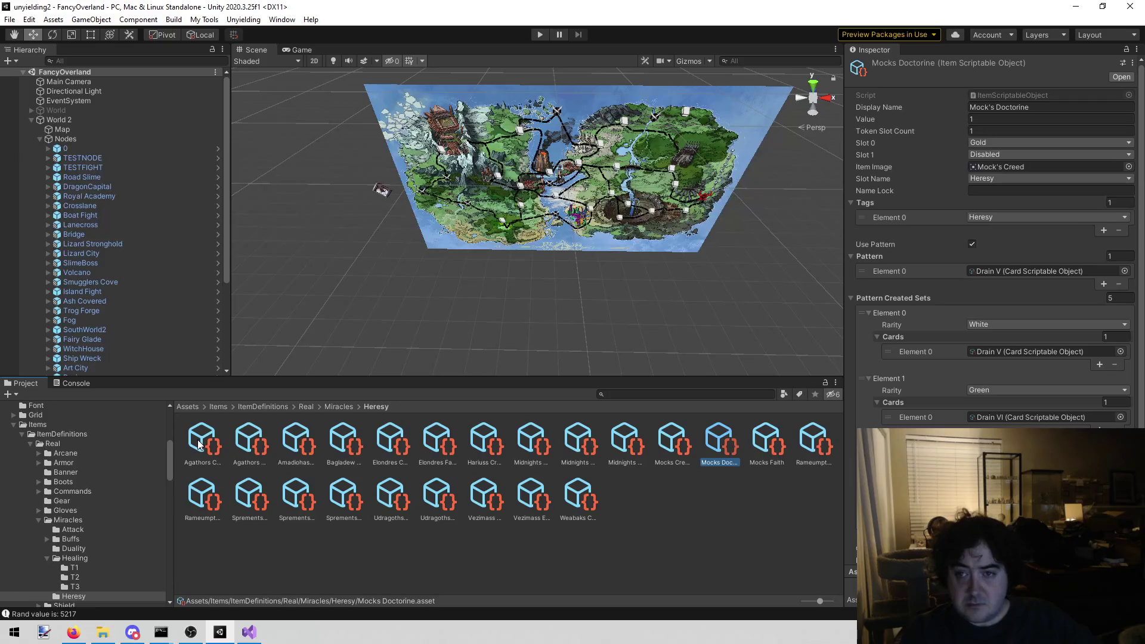
key(Right)
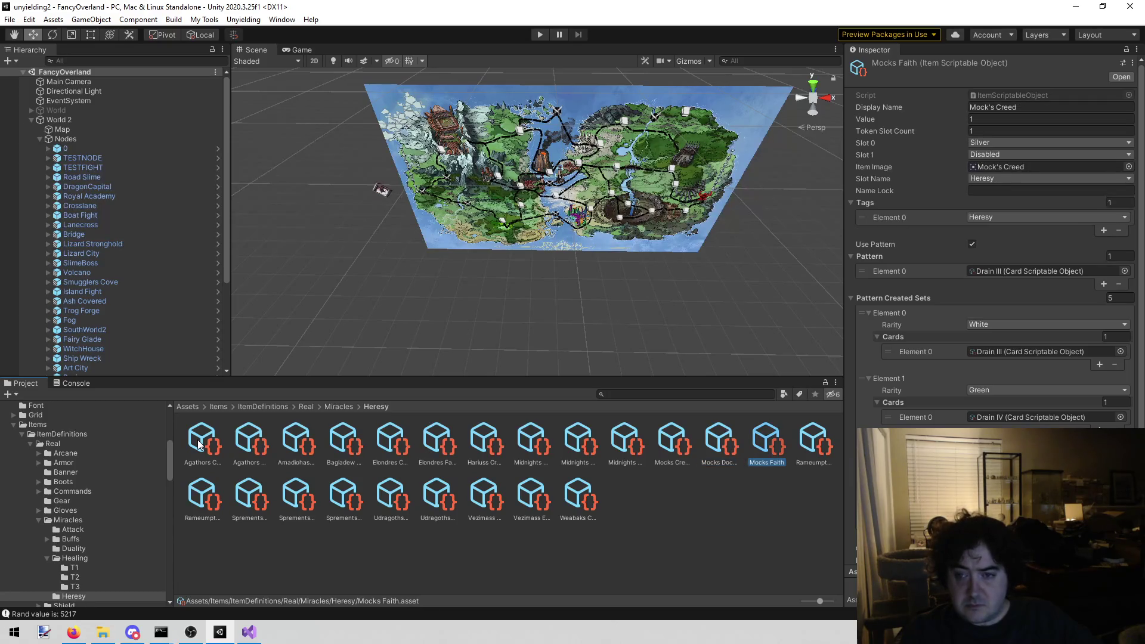
key(Right)
key(Right)
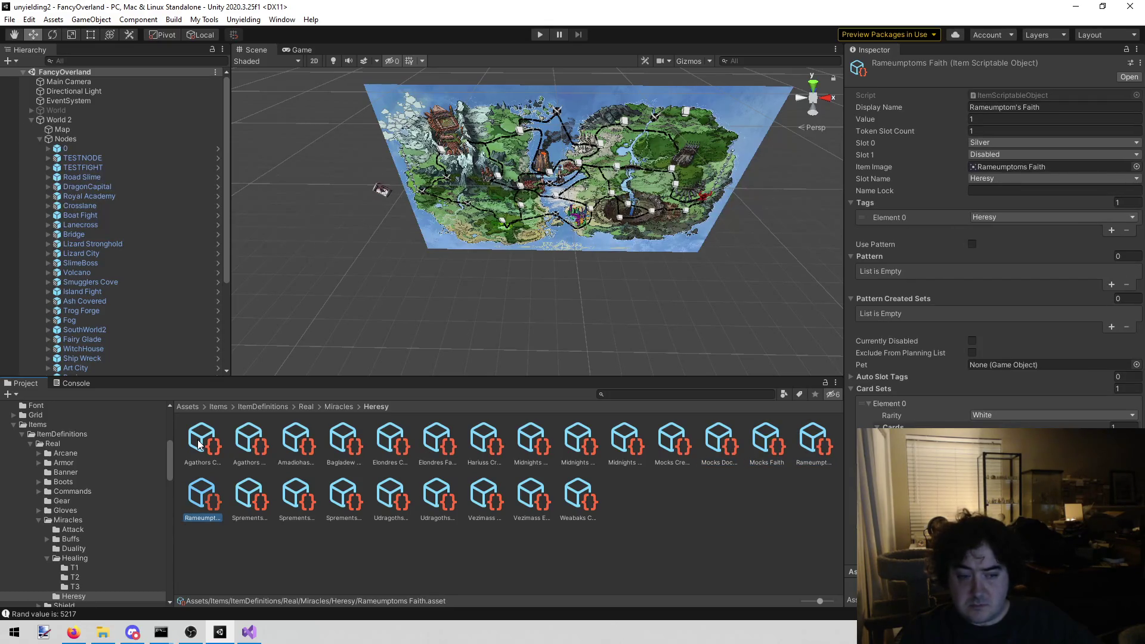
key(Left)
key(Right)
key(Right)
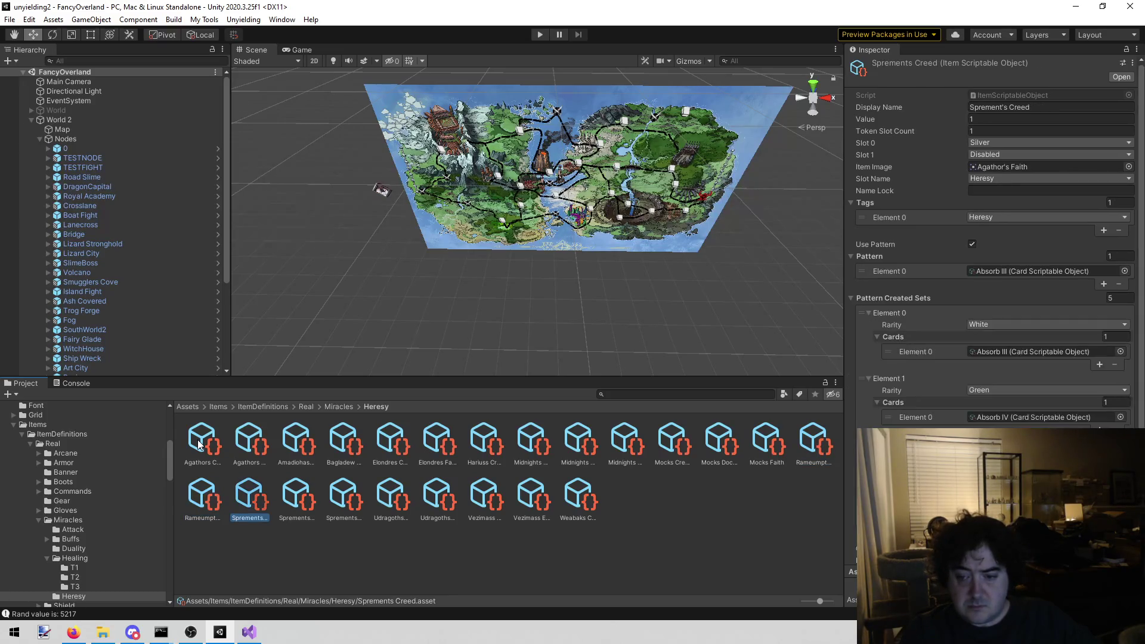
key(Right)
key(Right)
key(Right)
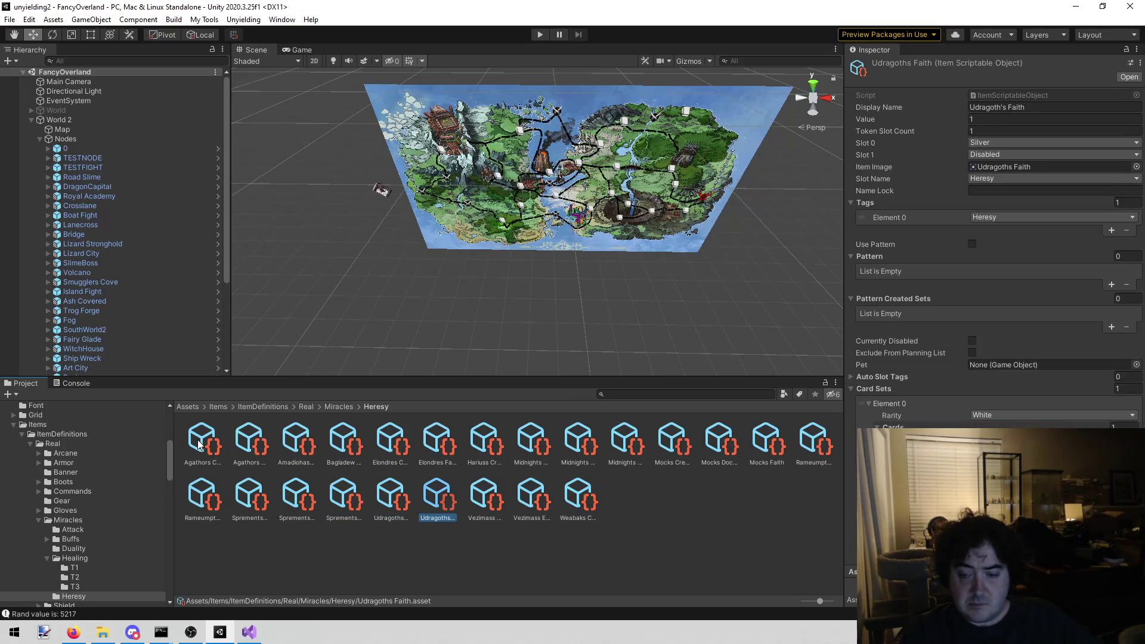
key(Right)
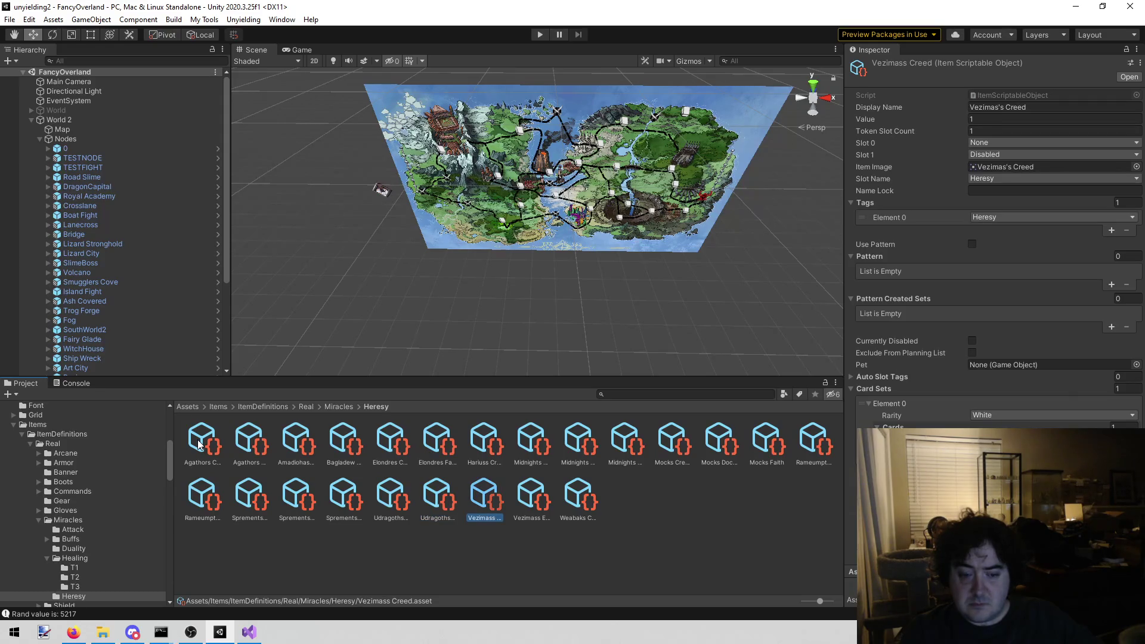
key(Right)
key(Right)
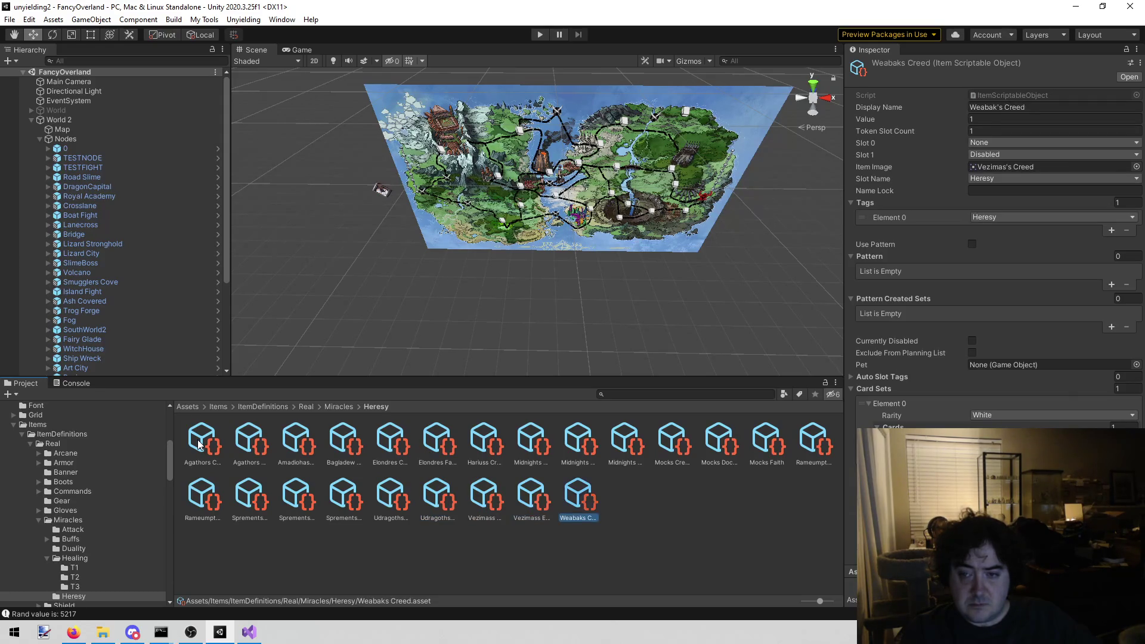
key(Left)
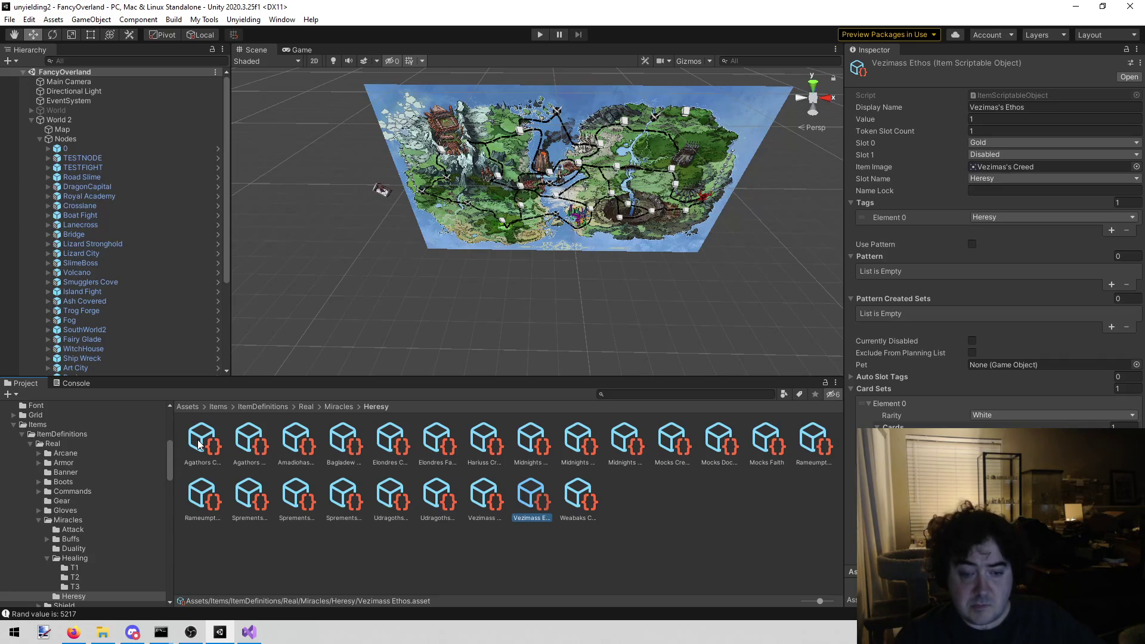
Copy the Vezimass Ethos name into todo.txt, indented under 'Exiles: Dance', then return to Unity
click(539, 517)
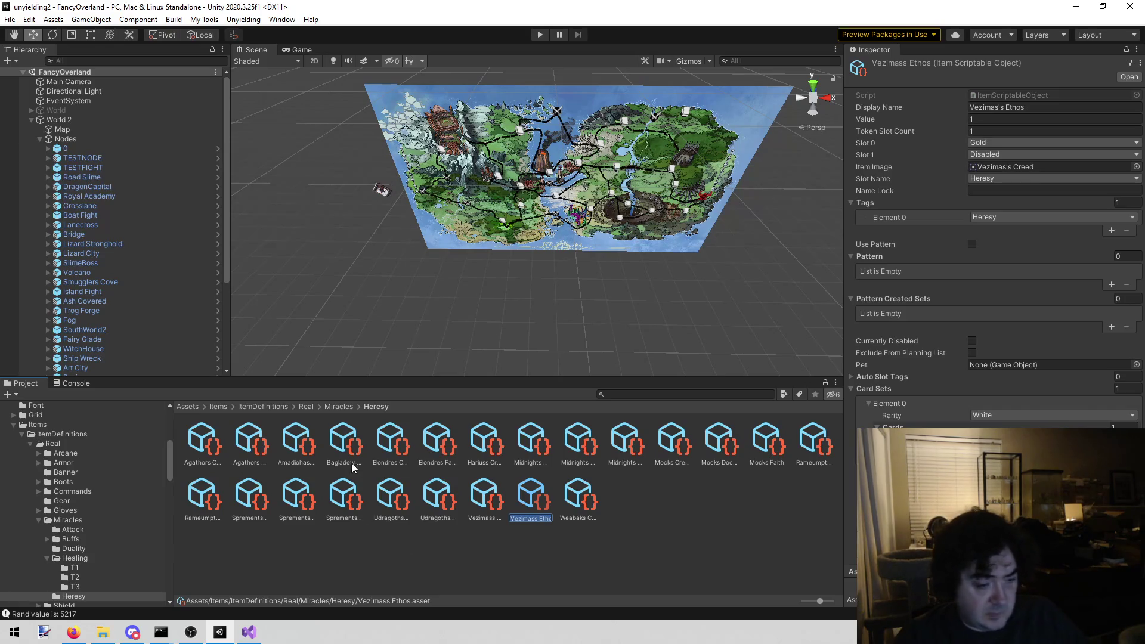
click(249, 632)
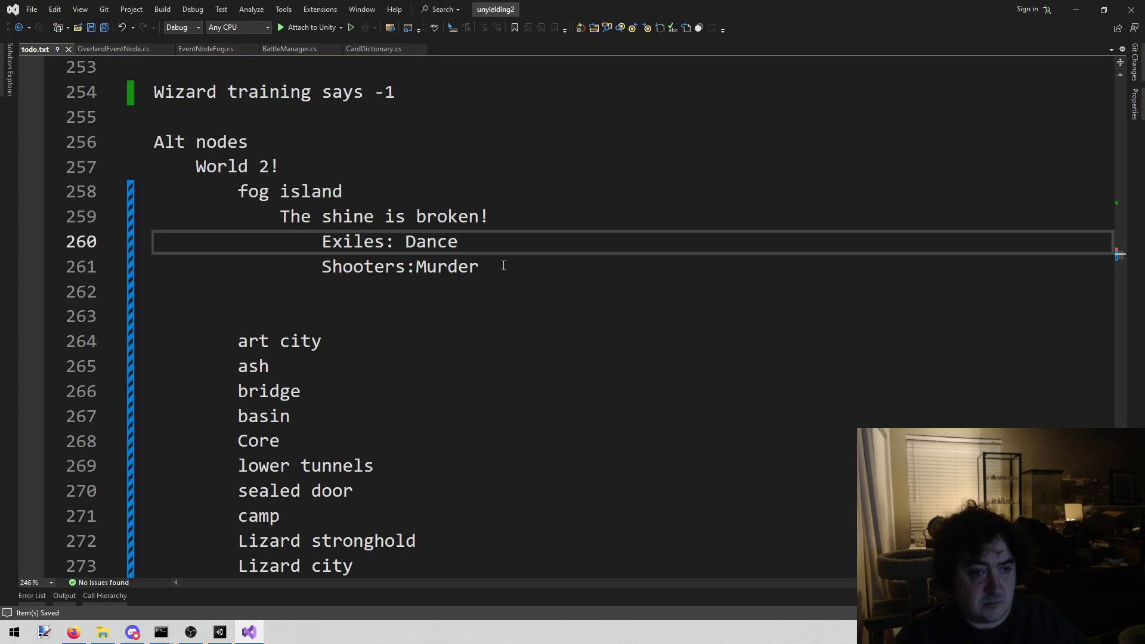
key(Return)
text(Vezimass Ethos)
key(Home)
key(Tab)
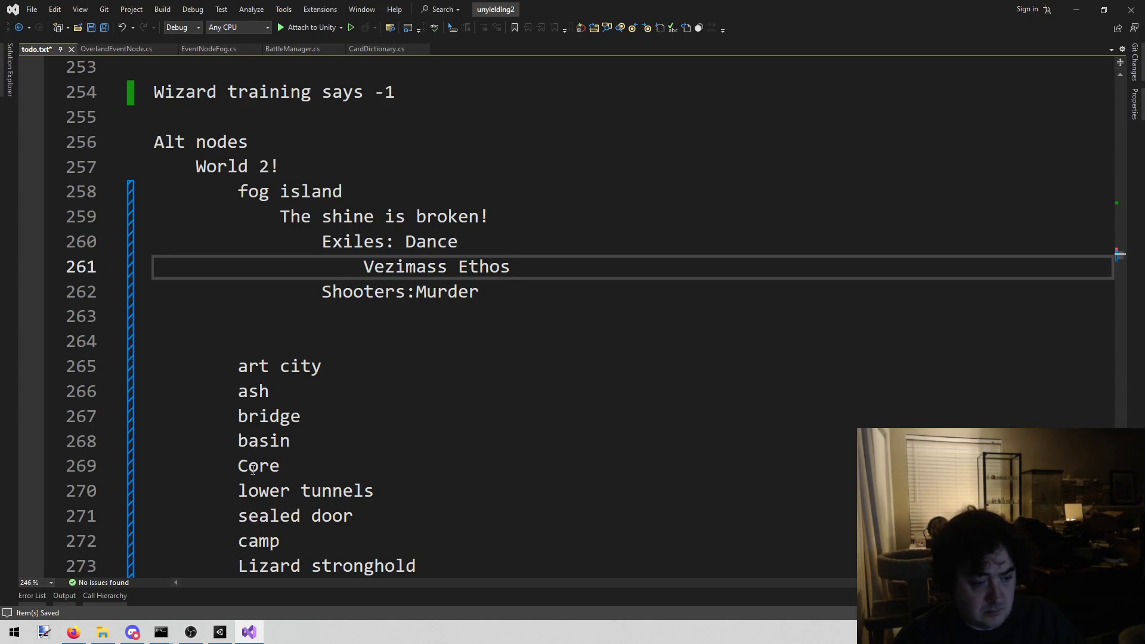
click(220, 632)
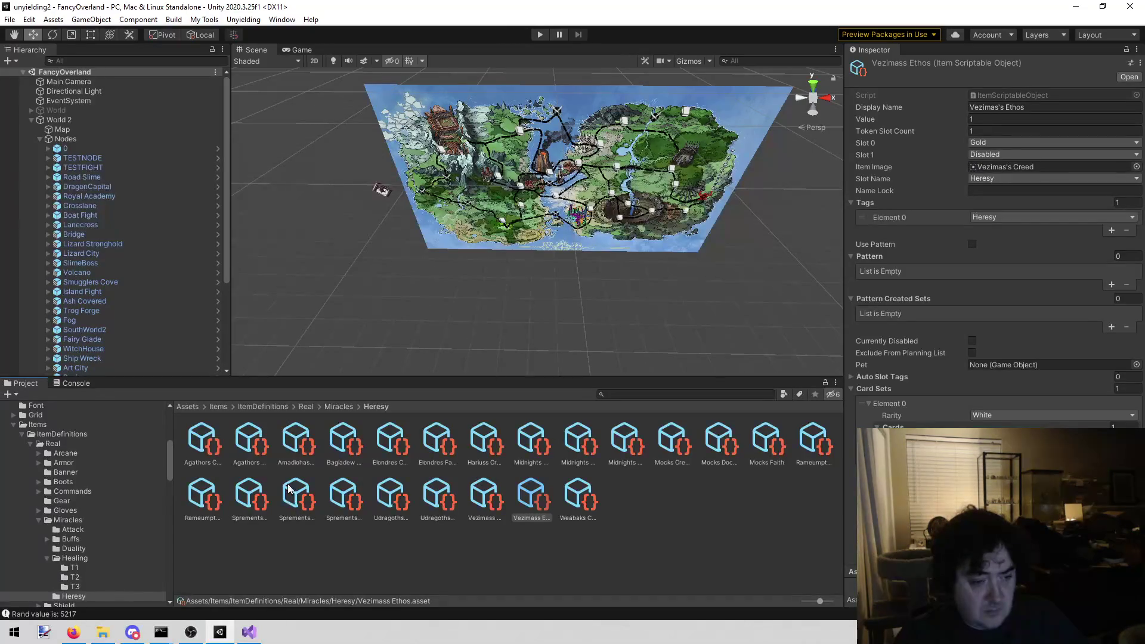
click(631, 442)
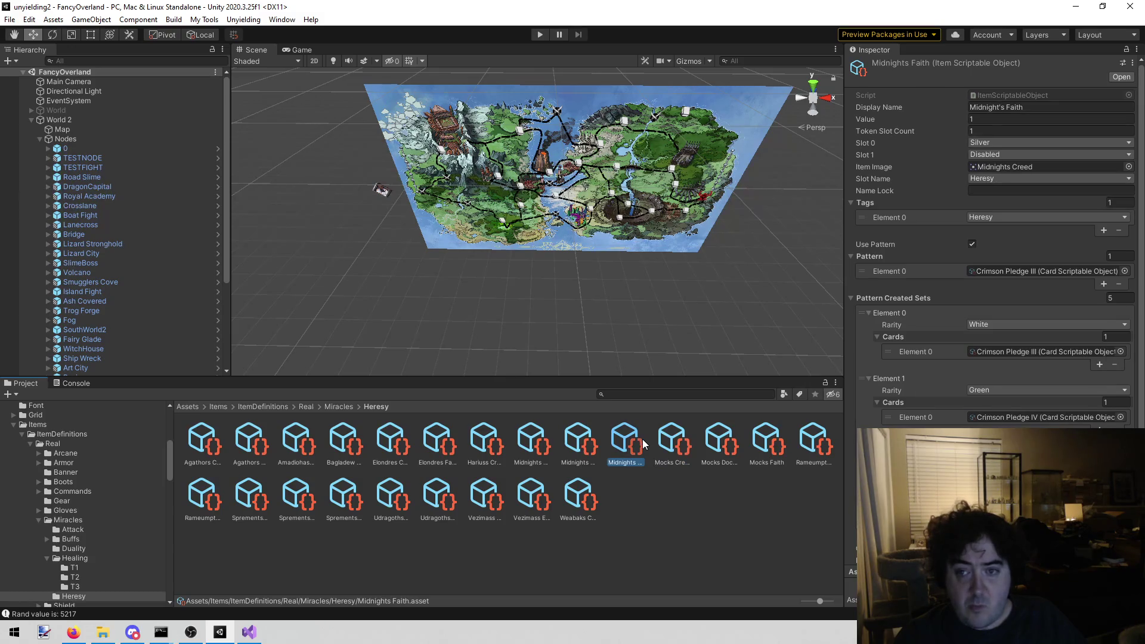
Step to the Mocks Faith miracle and make its name editable to copy it
key(Right)
key(Right)
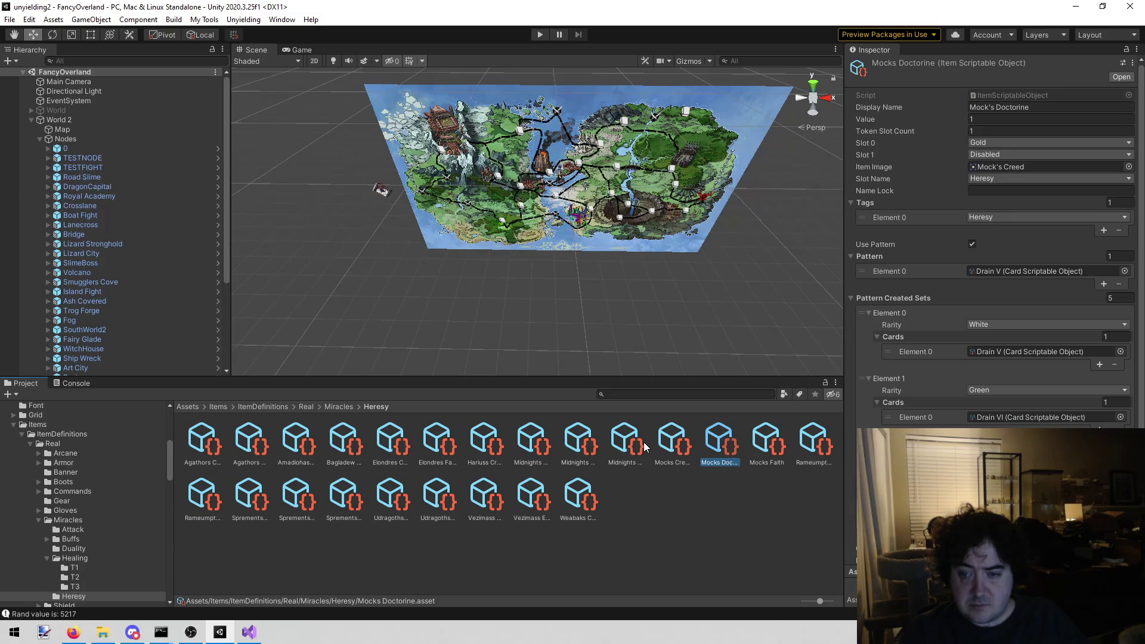
key(Right)
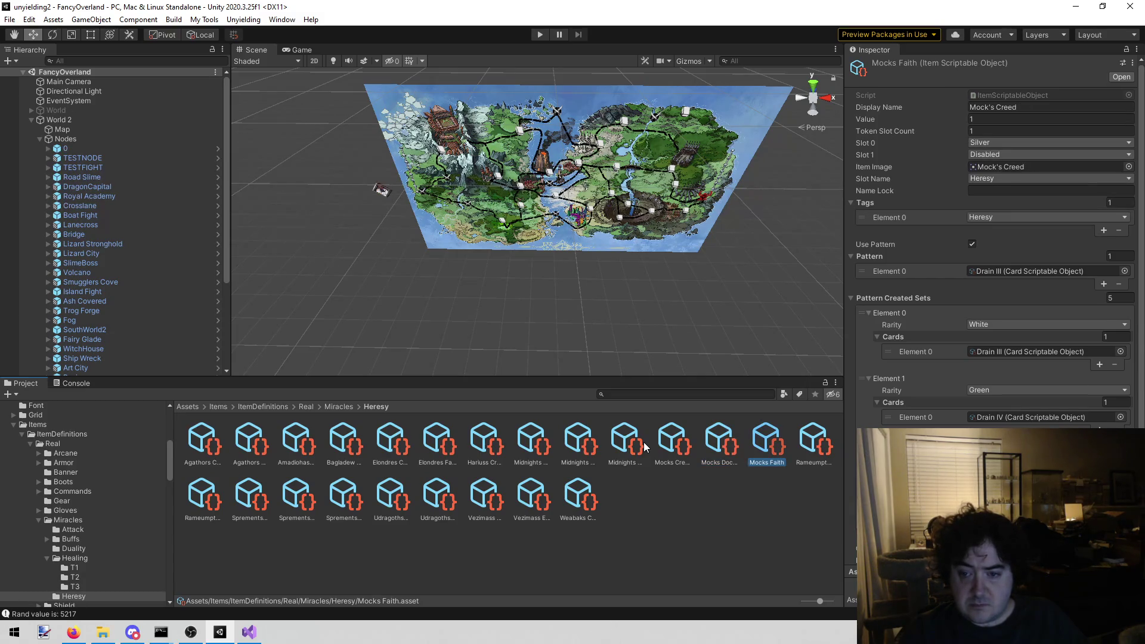
click(759, 467)
click(759, 464)
click(758, 463)
Paste Mocks Faith on a new line below Vezimass Ethos in the todo notes
click(255, 626)
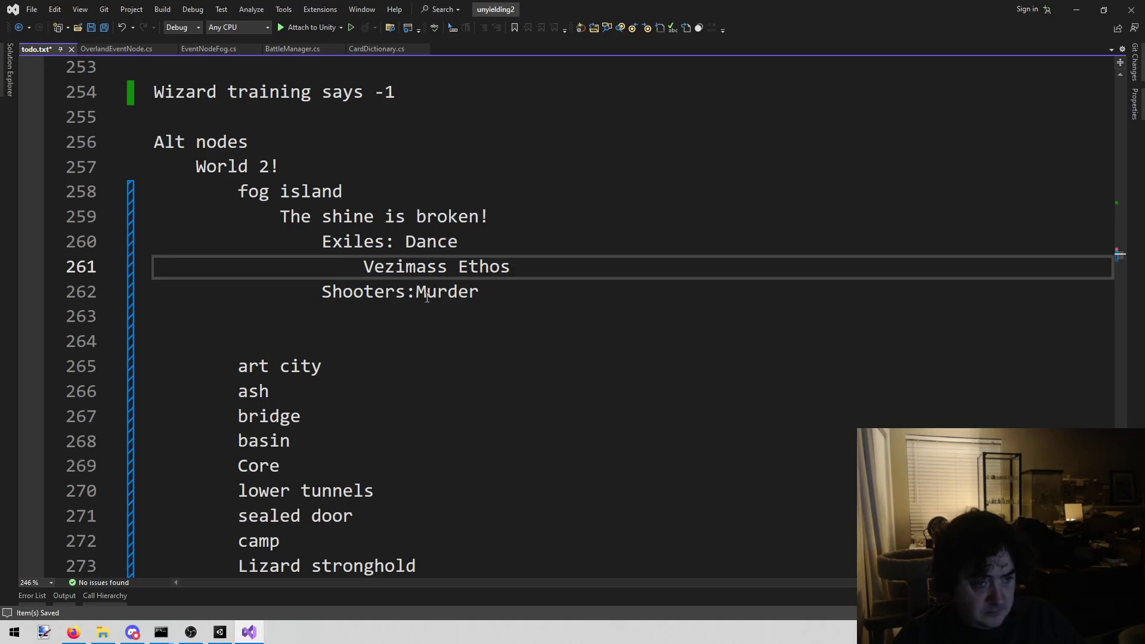
key(End)
key(Return)
text(Mocks Faith)
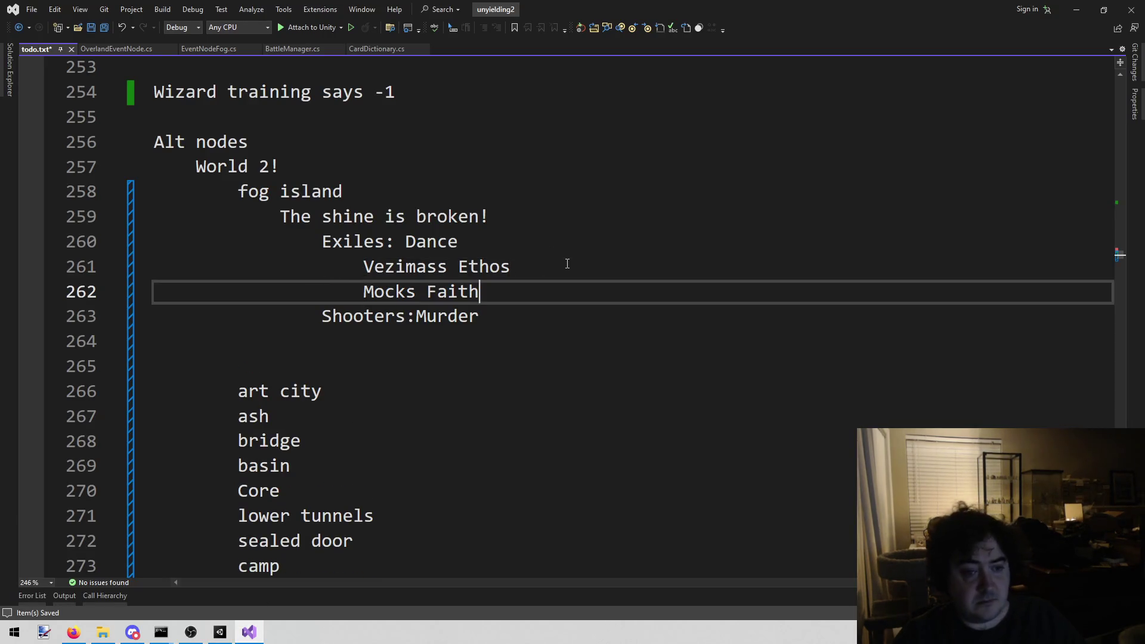
click(222, 632)
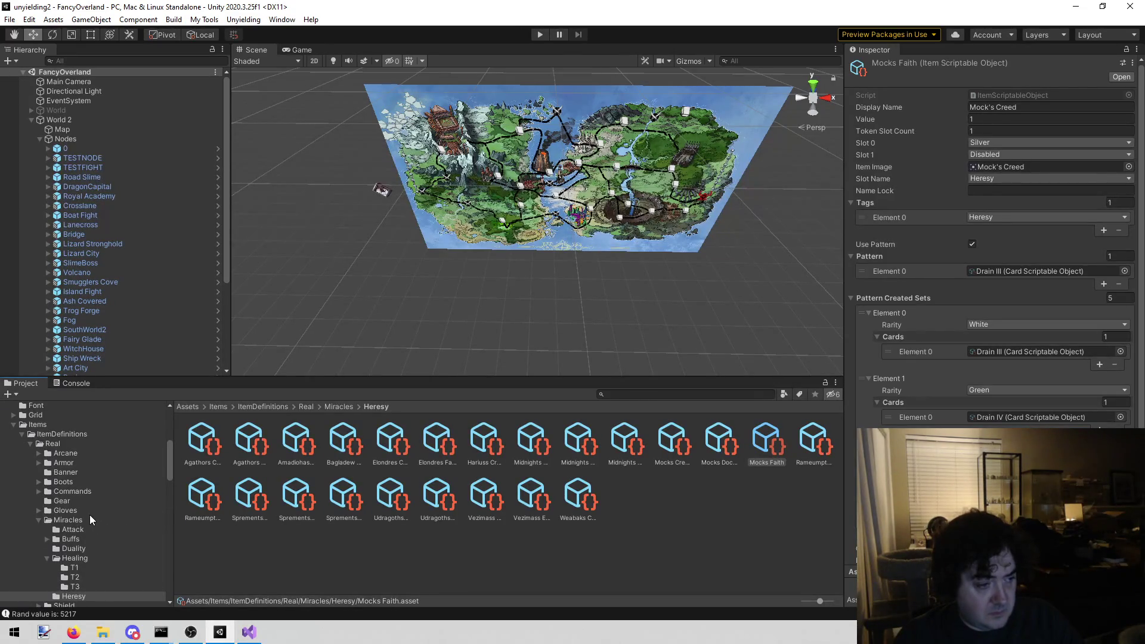
Browse Heavy armor, then tier-1 and tier-2 divine armor, inspecting Frays Relic, Lemmels Relic and Magatama
click(107, 460)
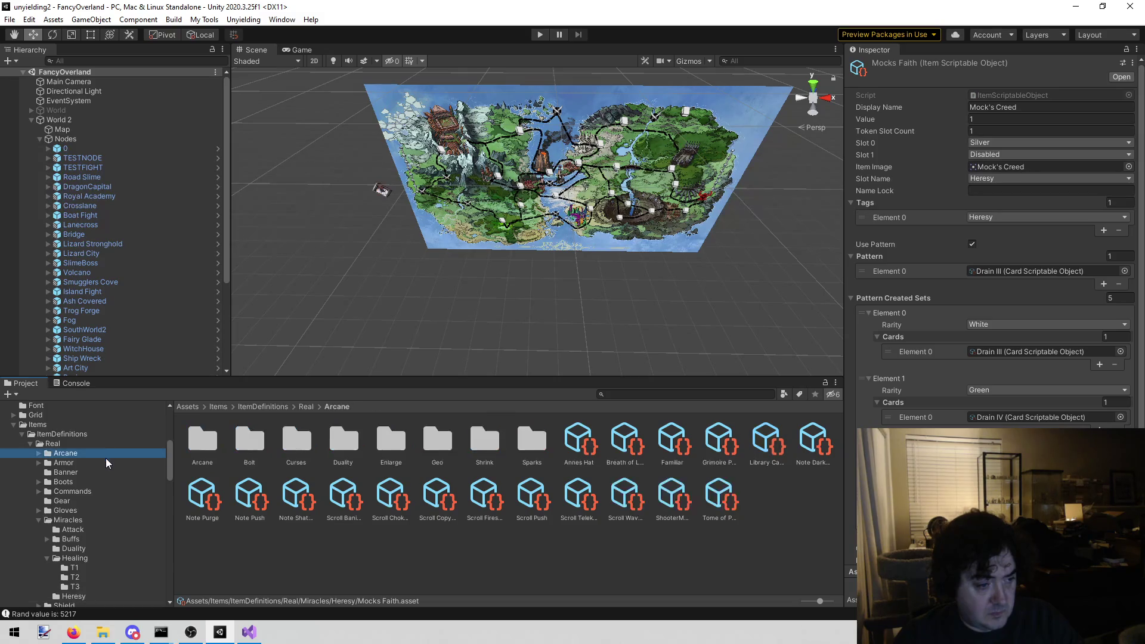
double_click(279, 440)
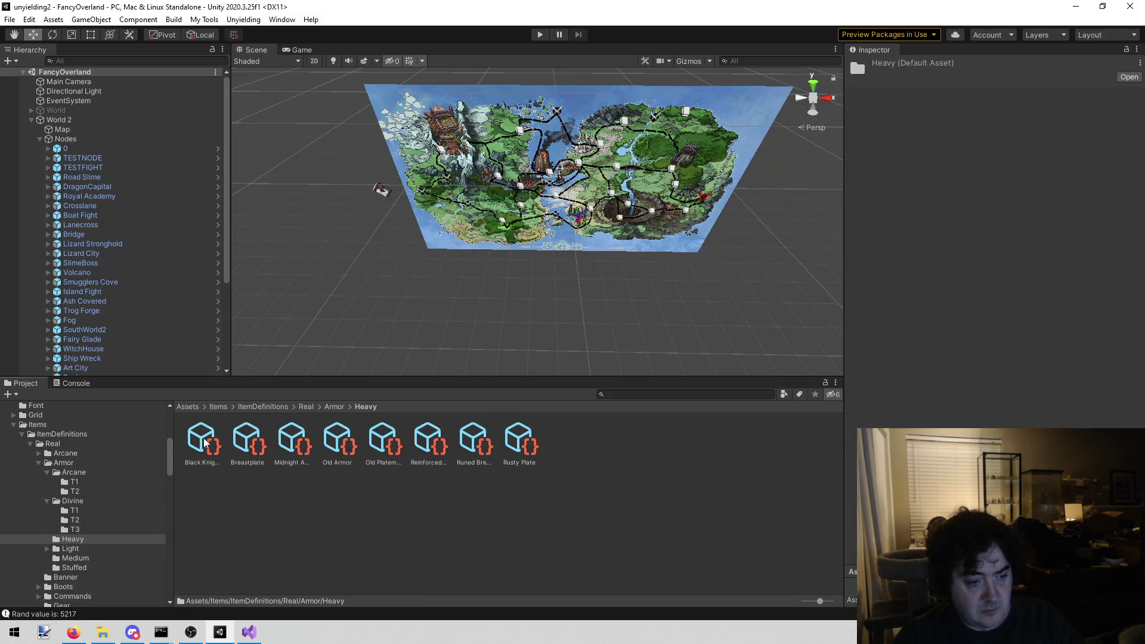
click(202, 442)
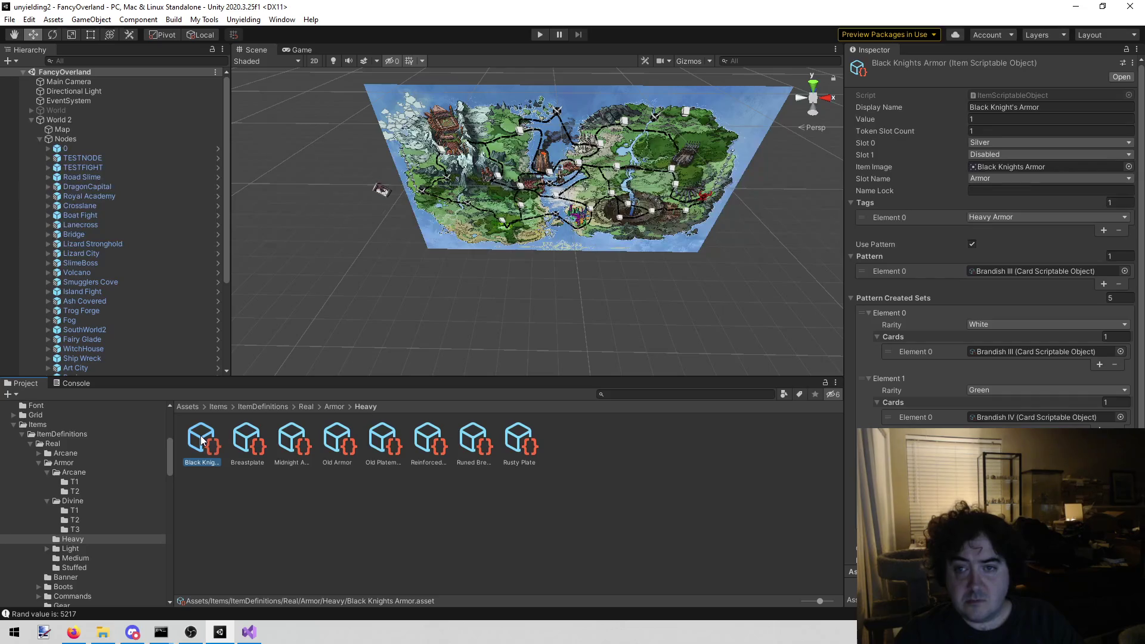
key(Right)
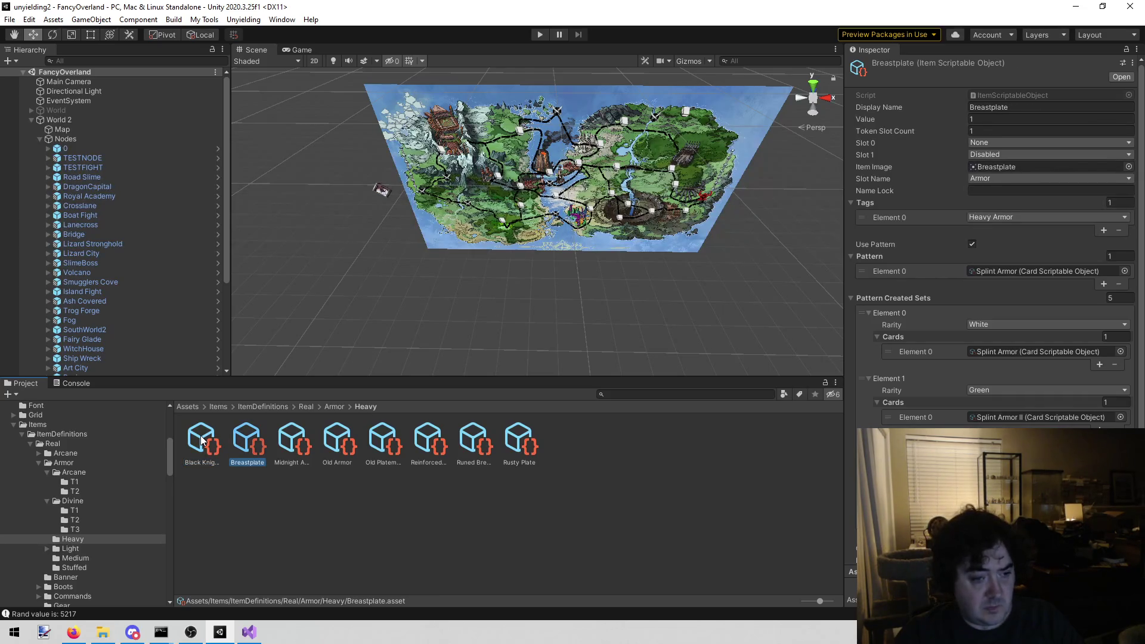
click(74, 511)
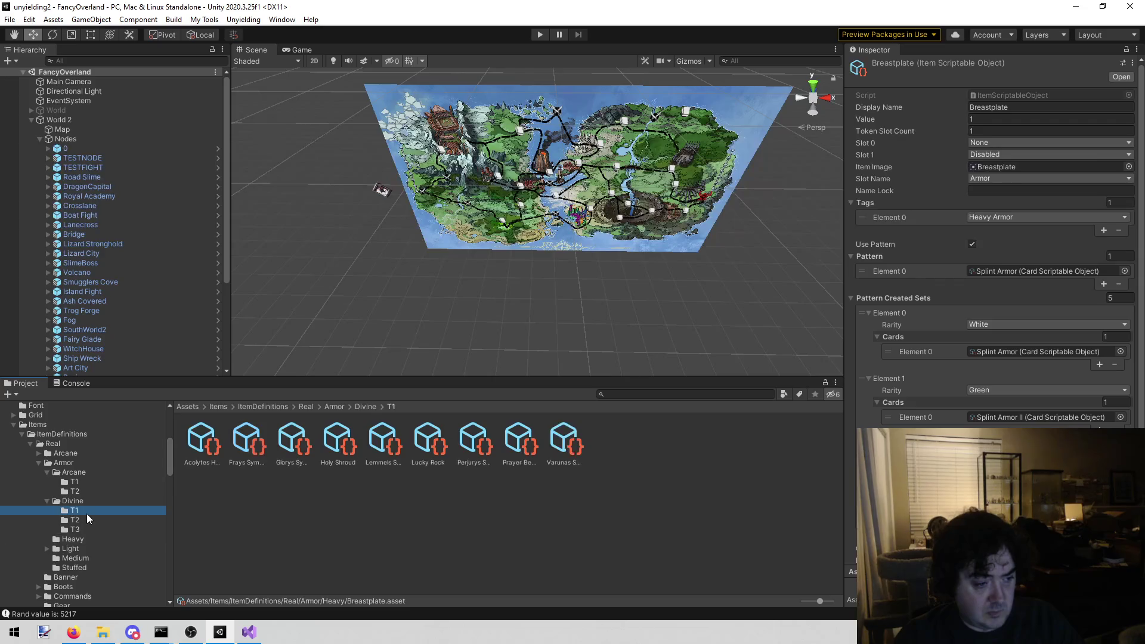
click(94, 517)
click(192, 457)
click(267, 436)
click(292, 441)
Compare tier-3 divine items Frays Icon, Lemmels Icon and Saints Tears, settling on Lemmels Icon
click(94, 528)
click(201, 442)
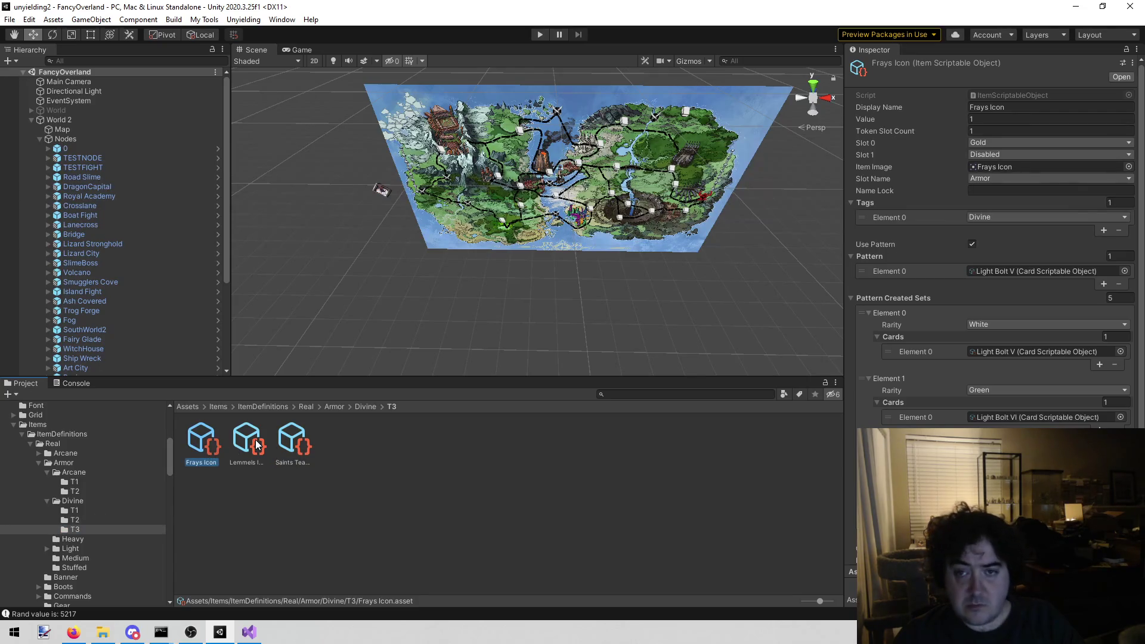
click(257, 444)
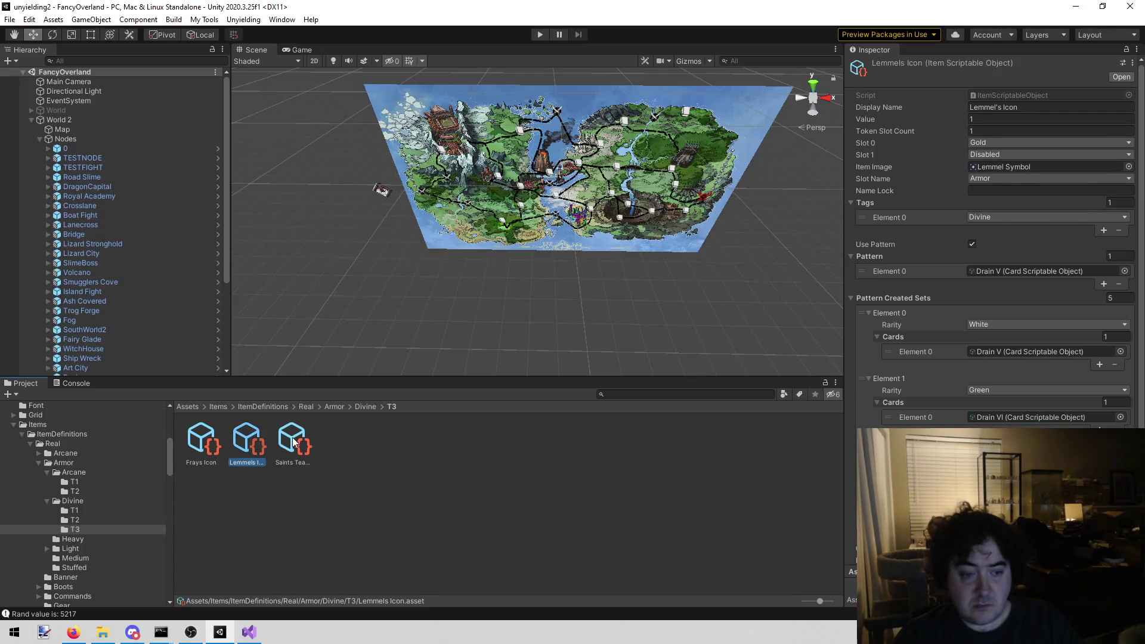
click(299, 443)
click(262, 438)
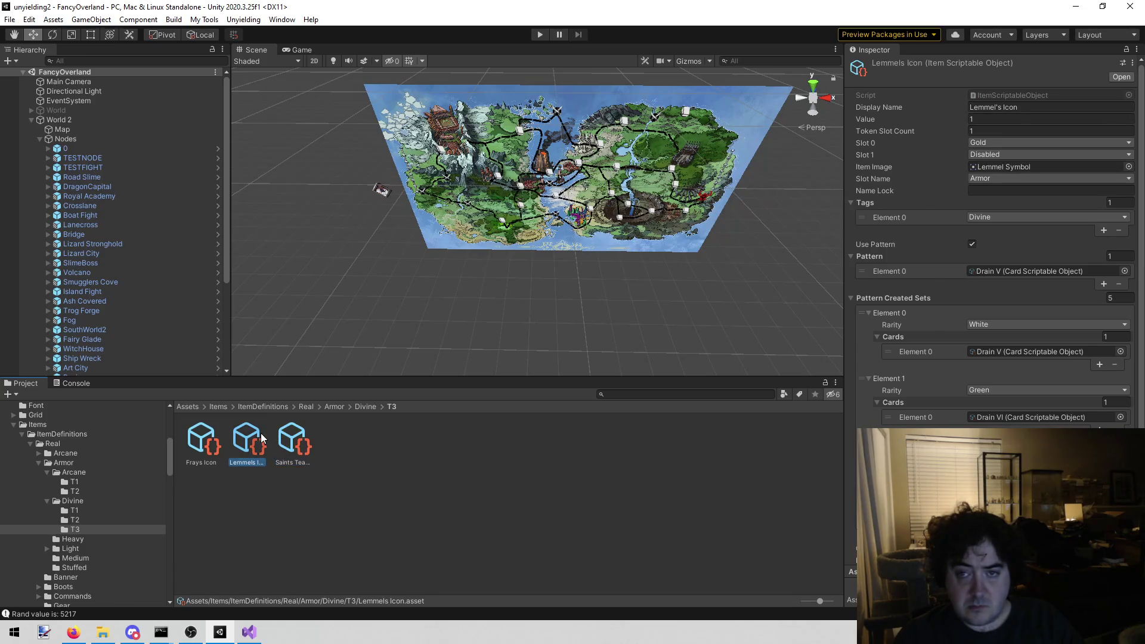
click(293, 442)
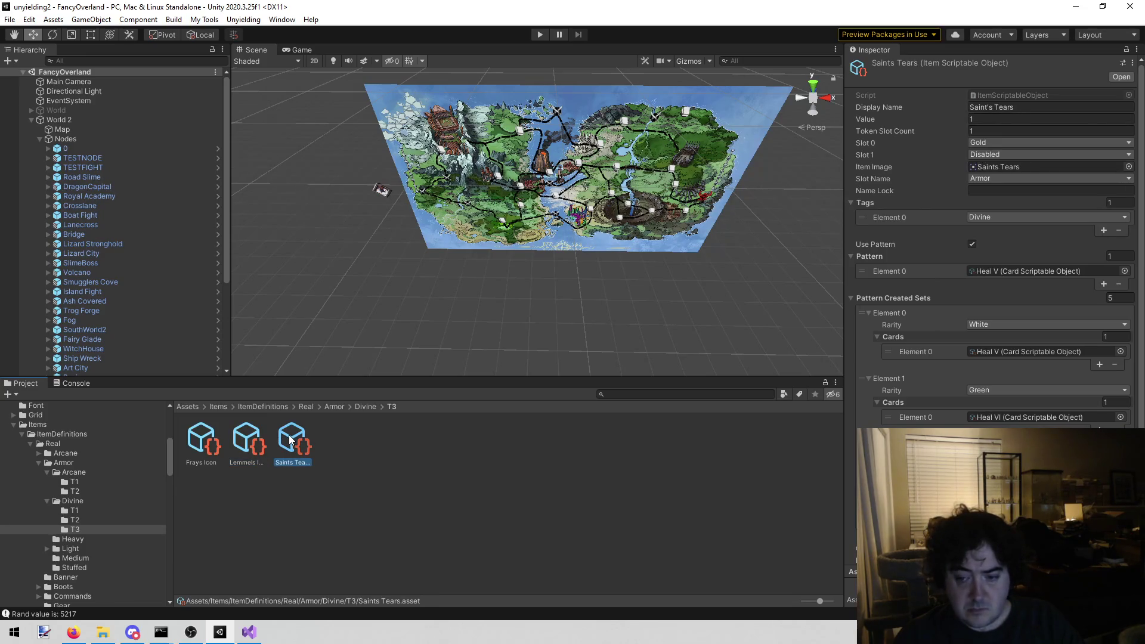
click(242, 444)
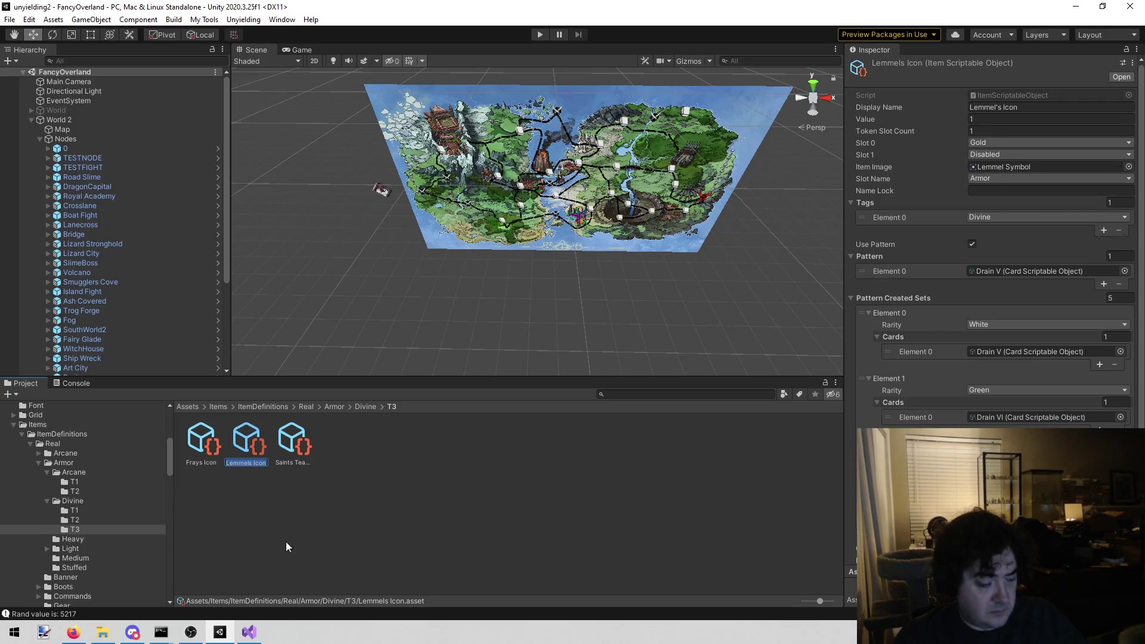
Paste Lemmels Icon on a new line below Mocks Faith in the todo notes
click(249, 632)
key(Return)
text(Lemmels Icon)
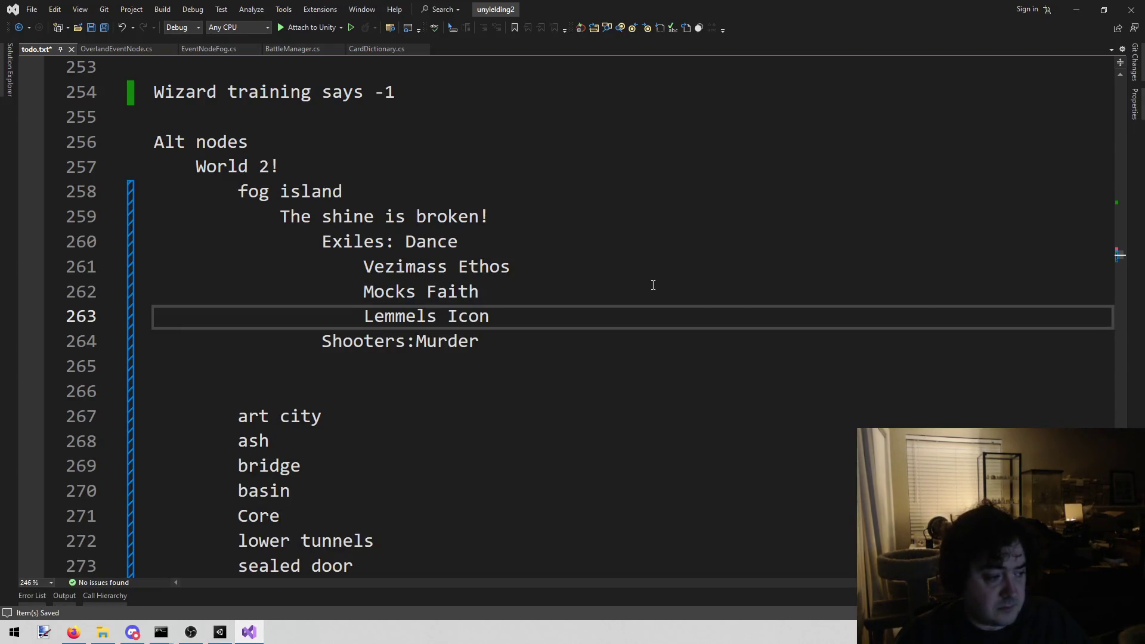
Save todo.txt, close OverlandEventNode.cs, and bring EventNodeFog.cs to the front
key(ctrl+s)
drag(322, 242, 511, 309)
click(514, 316)
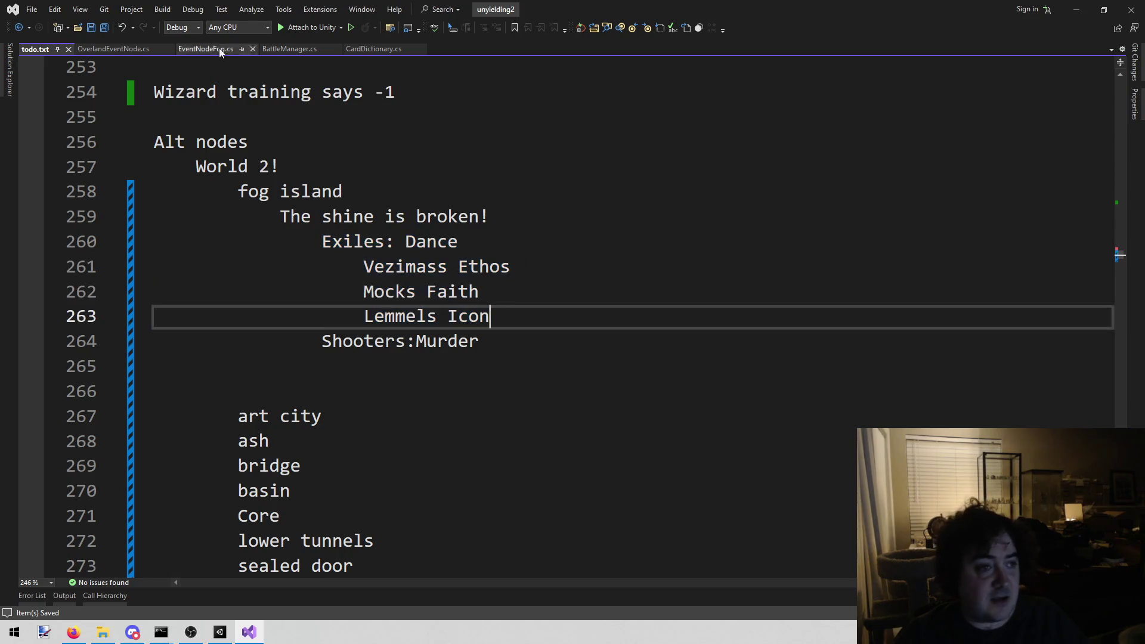
click(116, 48)
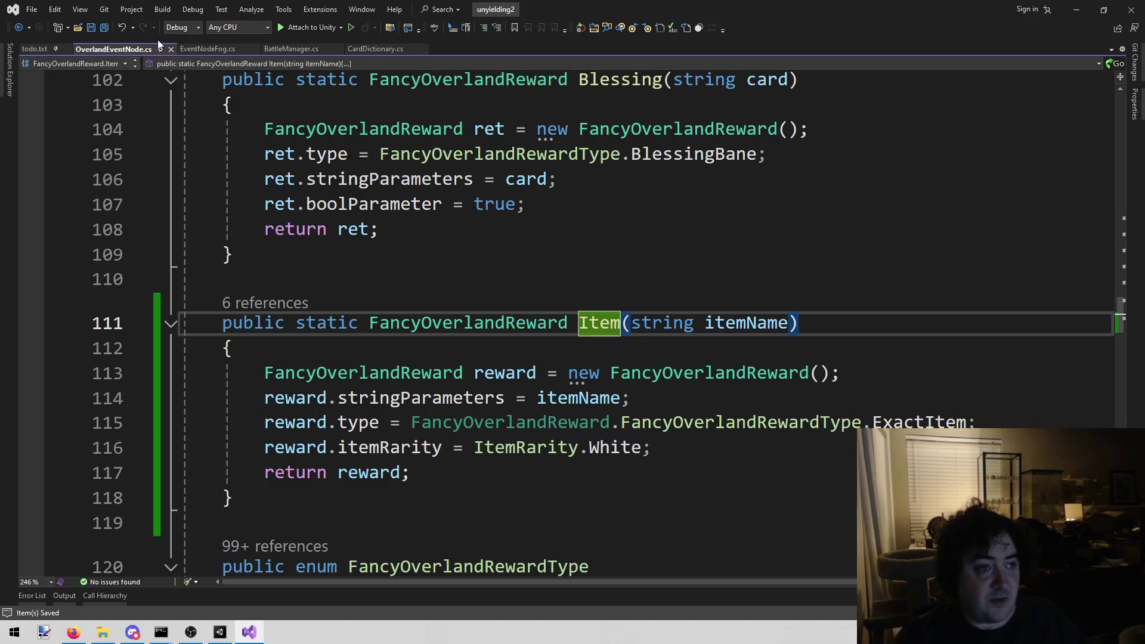
middle_click(148, 49)
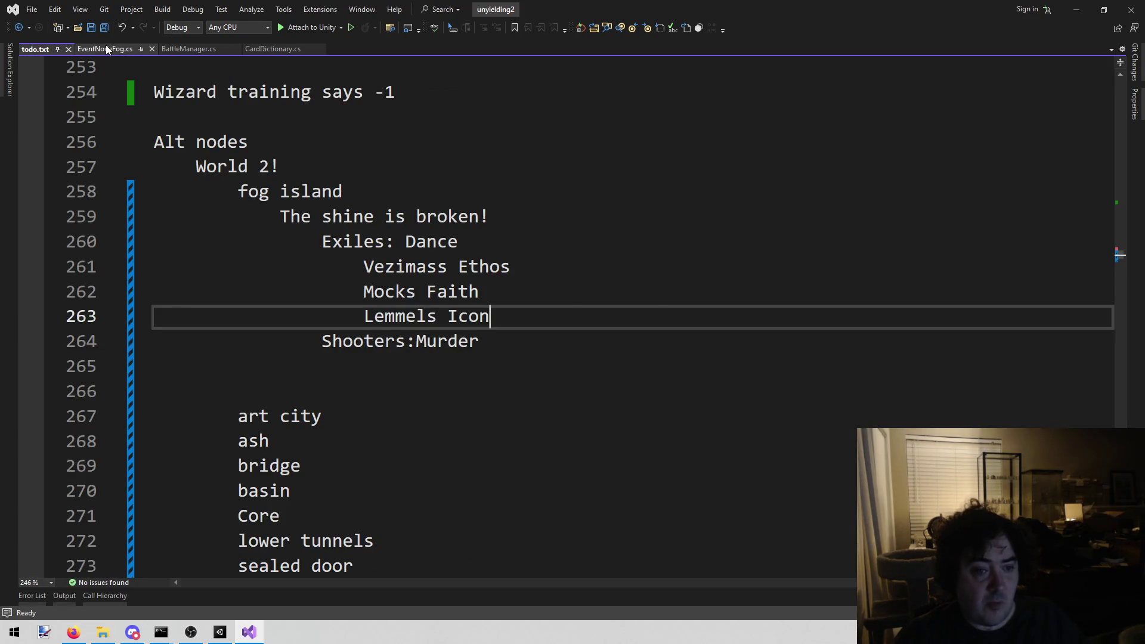
click(106, 46)
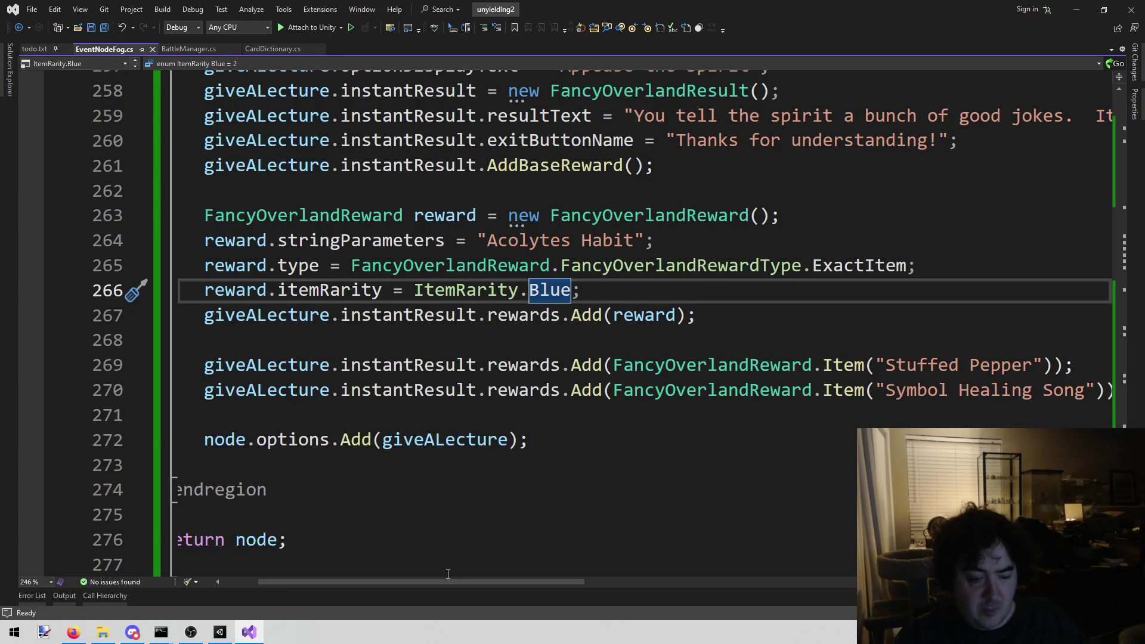
Duplicate the 'Appease the spirit' option region below the original in EventNodeFog.cs
click(448, 567)
mouse_move(370, 501)
mouse_down()
mouse_move(213, 489)
mouse_move(320, 464)
mouse_move(212, 301)
mouse_up()
scroll(268, 477, up, 4)
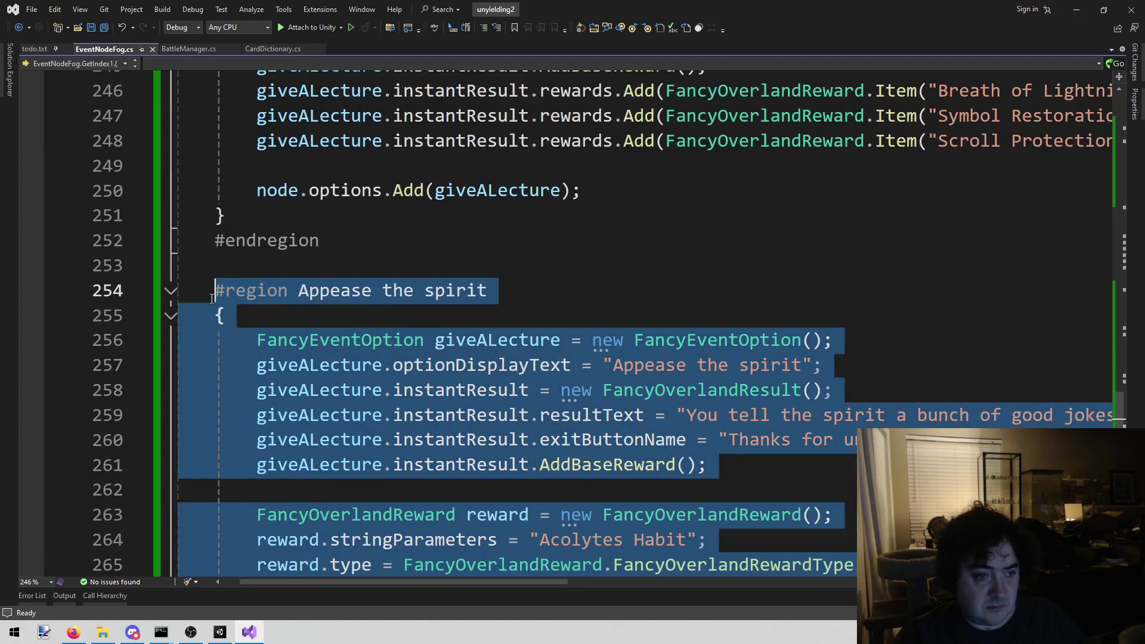
scroll(435, 295, down, 5)
key(ctrl+c)
click(197, 440)
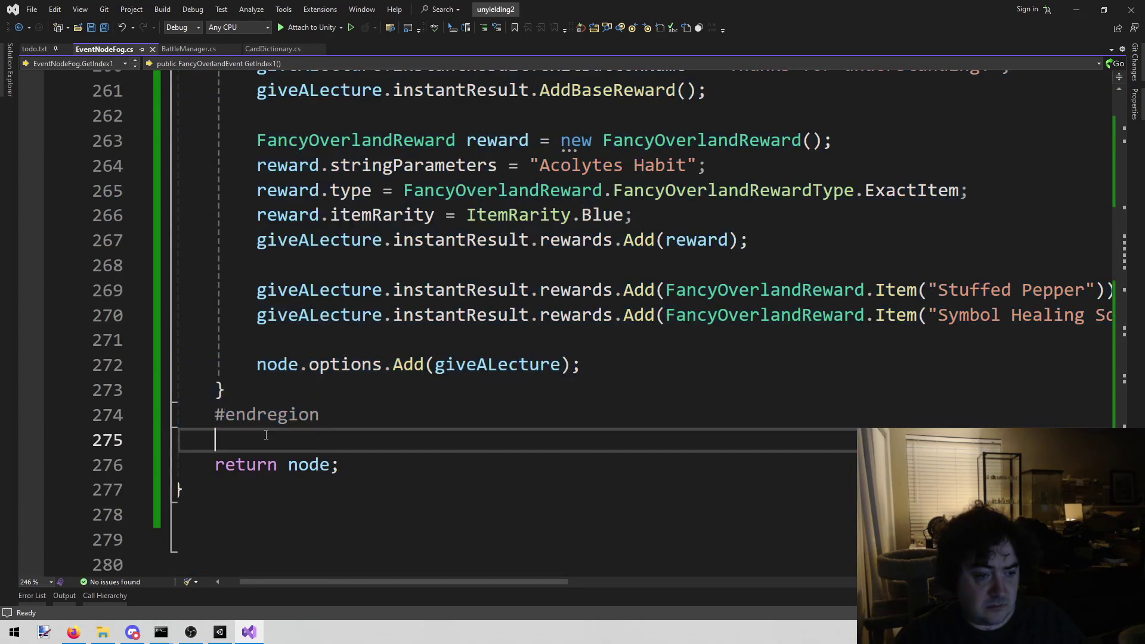
key(Return)
key(Return)
key(ctrl+v)
Retitle the duplicated region 'Dance' and save the file
scroll(274, 430, up, 3)
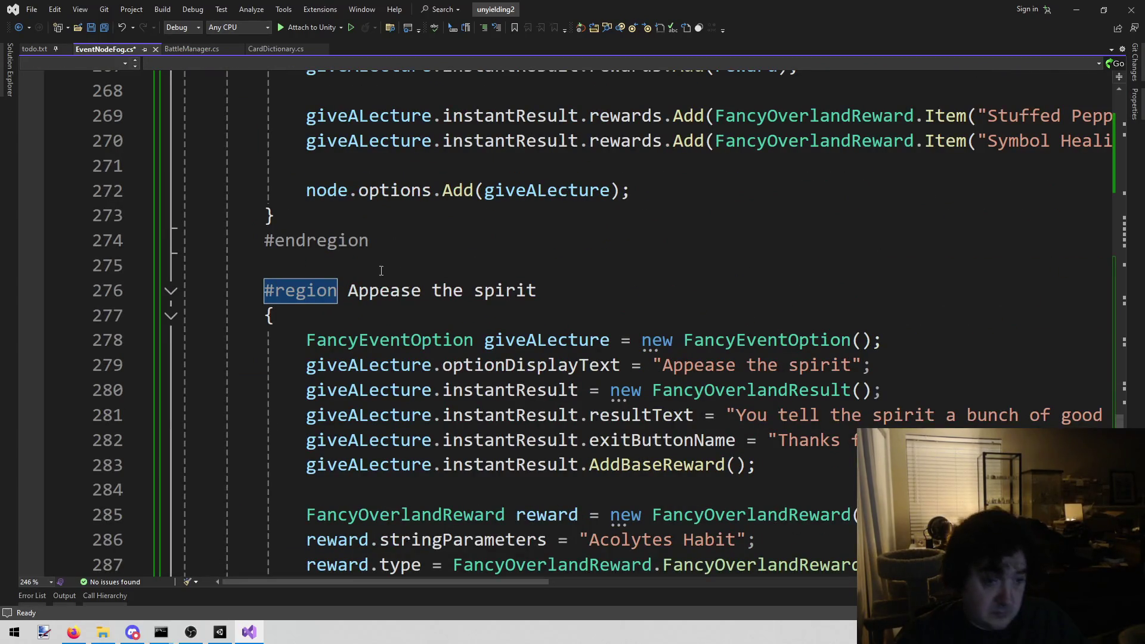
click(349, 290)
key(shift+End)
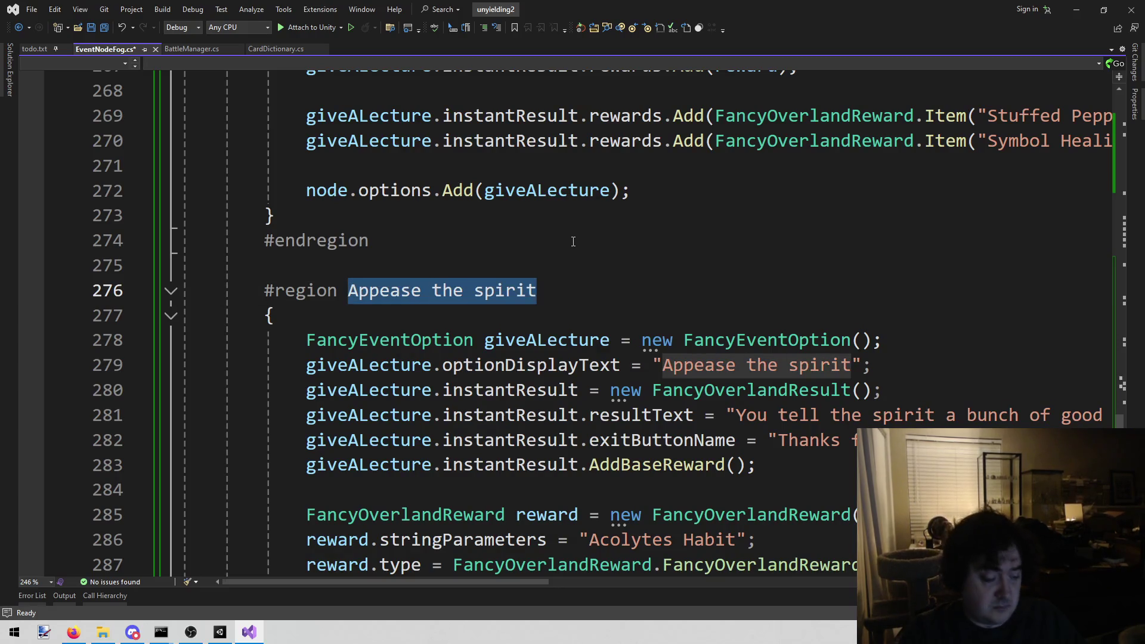
text(Dance)
key(ctrl+s)
Add giveALecture.requiredCharacter = "Dane|Val|Sara"; below the option text line
key(Down)
key(Down)
key(Down)
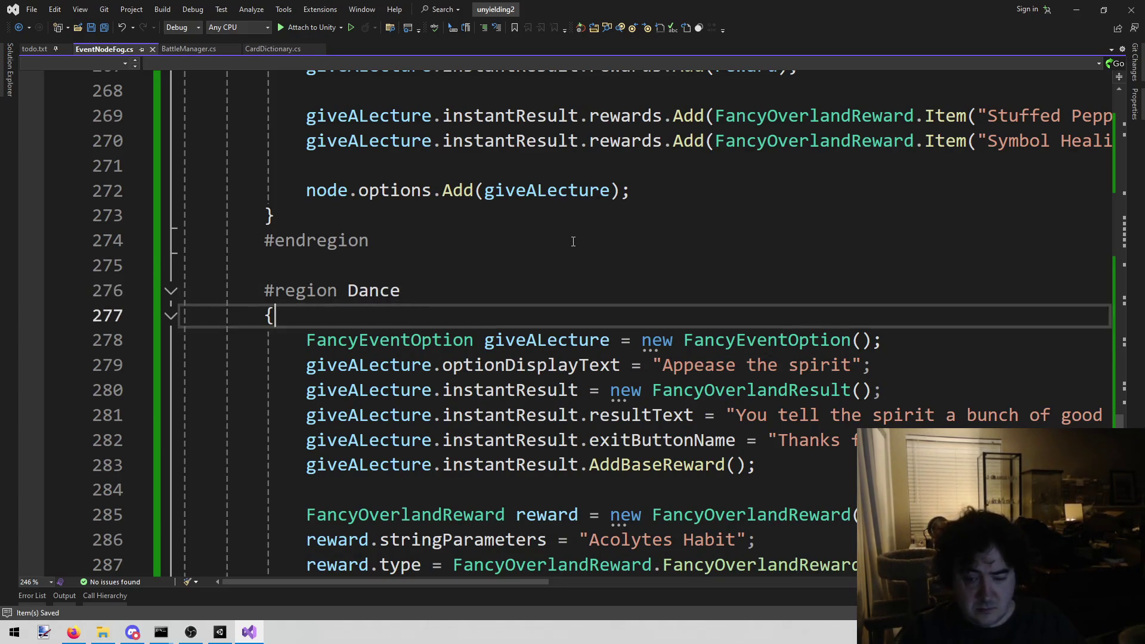
key(End)
key(Return)
key(Up)
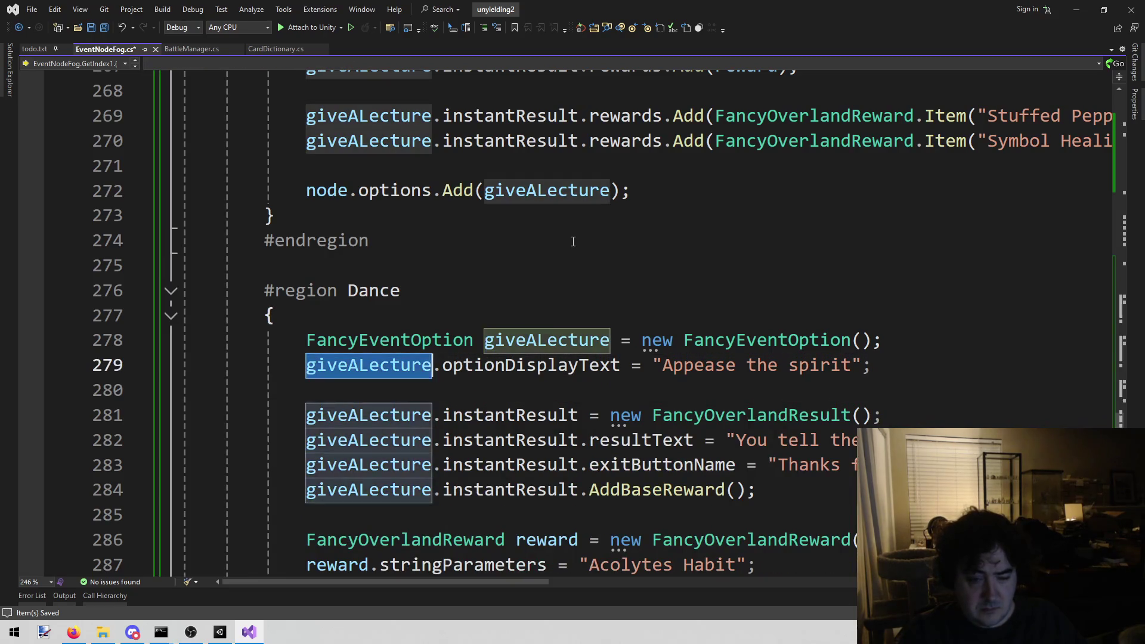
key(Down)
text(giveALecture.re)
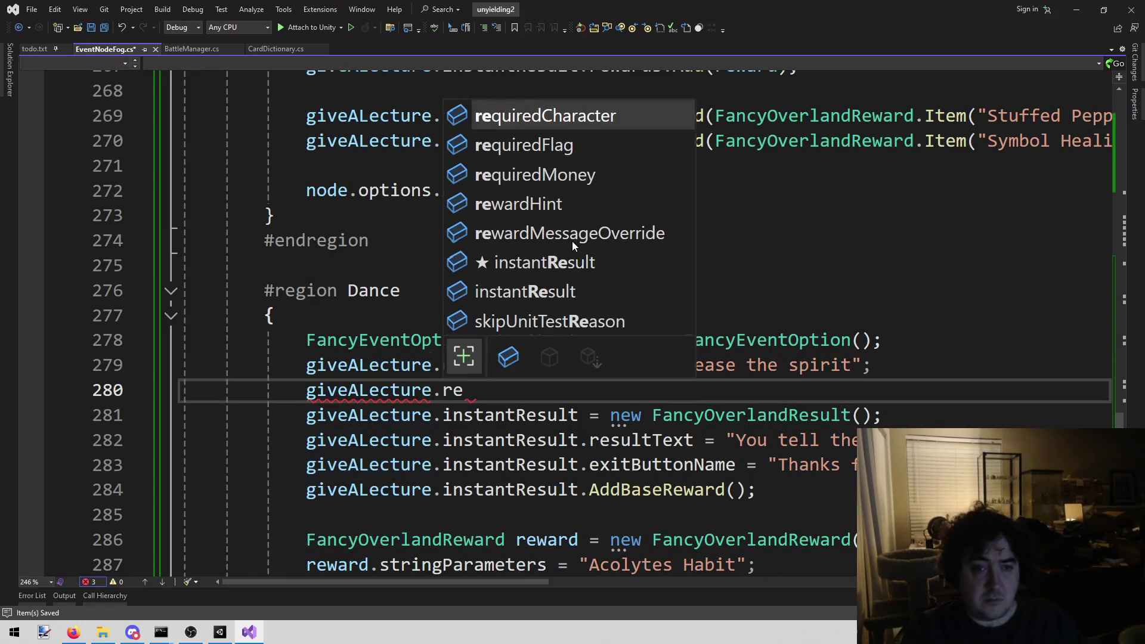
key(Tab)
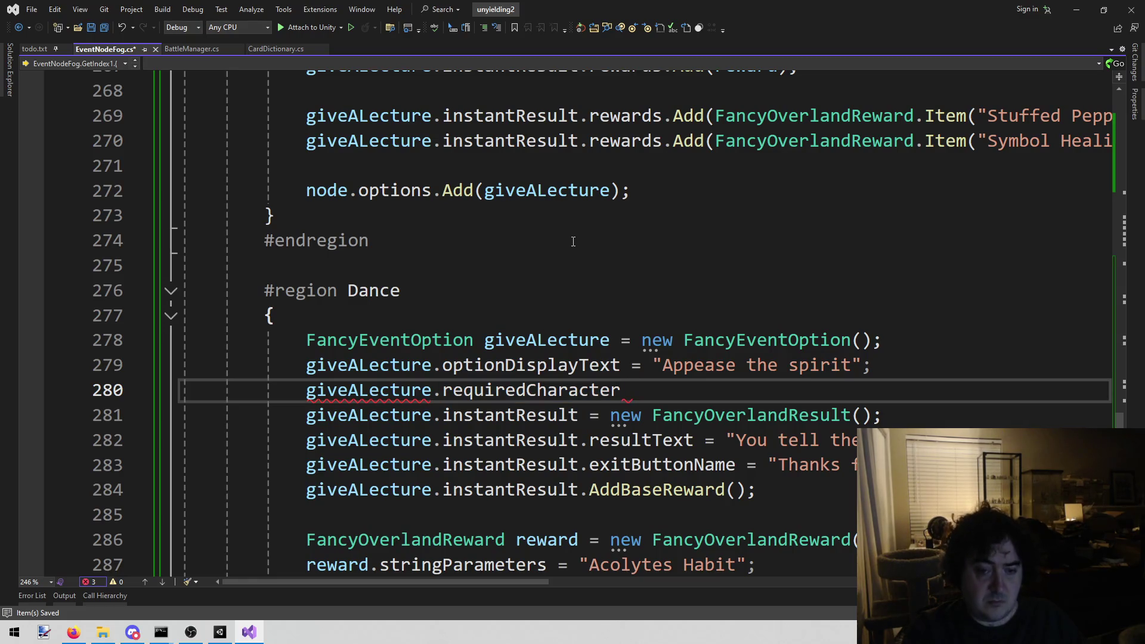
text(= ")
text(Vane)
key(BackSpace)
key(BackSpace)
key(BackSpace)
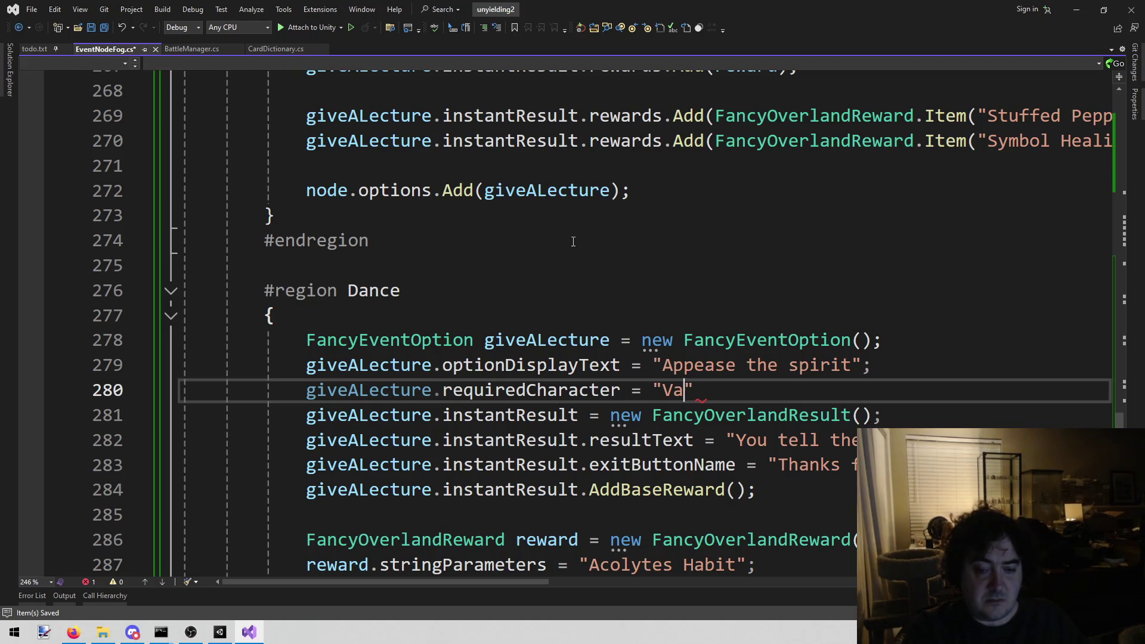
text(Dan)
text(e|V)
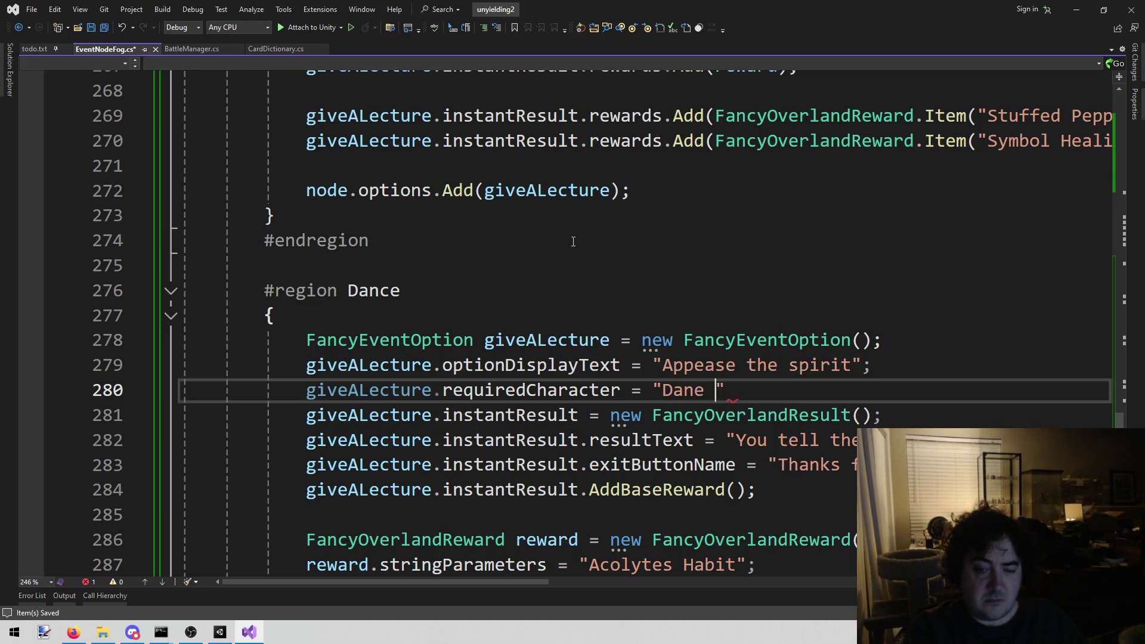
text(al|Sar)
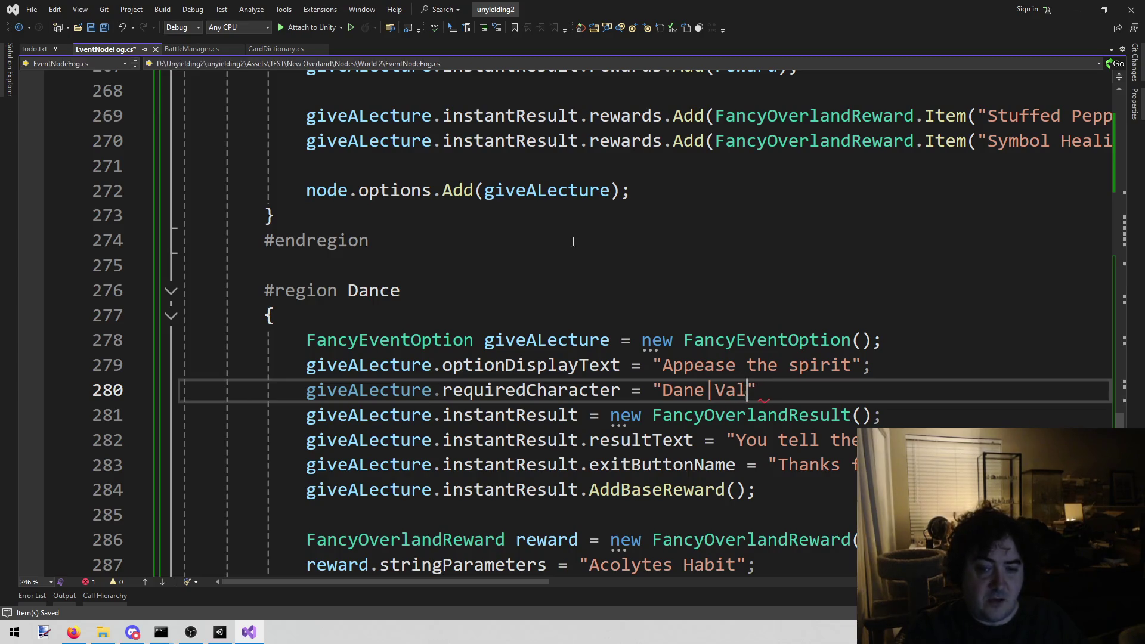
text(a)
key(End)
text(;)
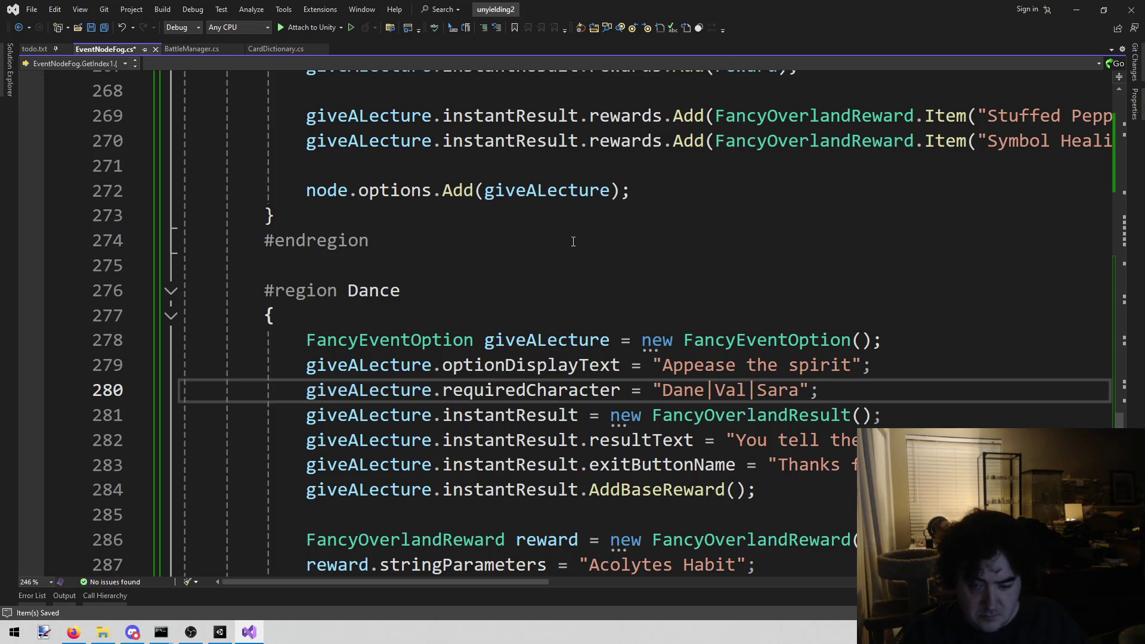
scroll(905, 366, down, 1)
scroll(904, 366, down, 1)
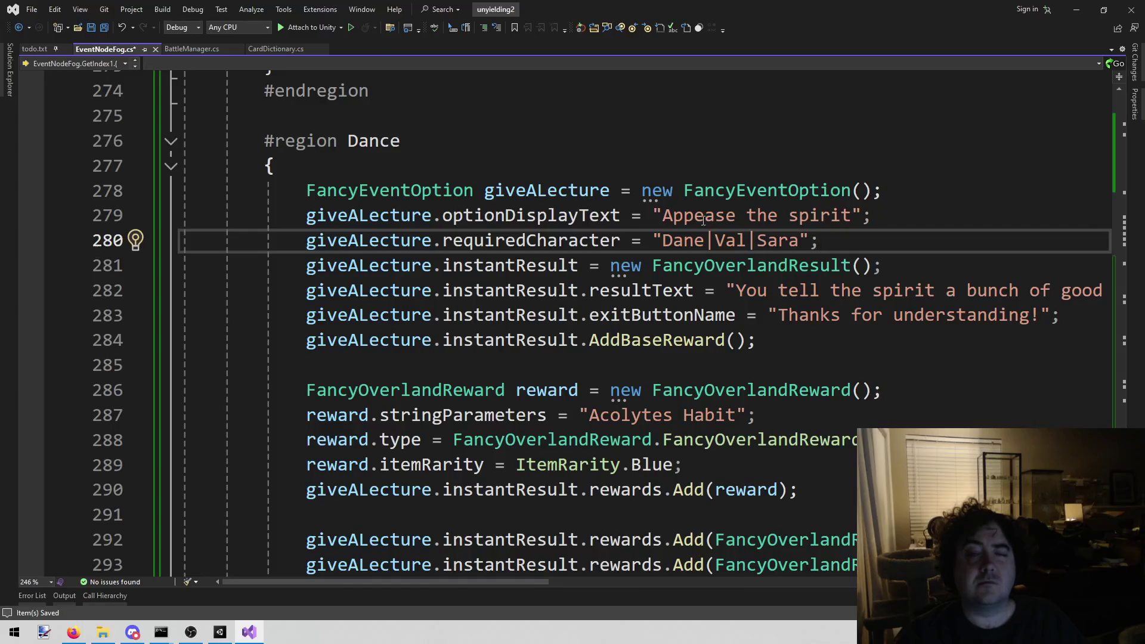
Rename the copied option's display text and its region name to Sing
click(665, 216)
double_click(671, 218)
key(ctrl+shift+Right)
key(ctrl+shift+Right)
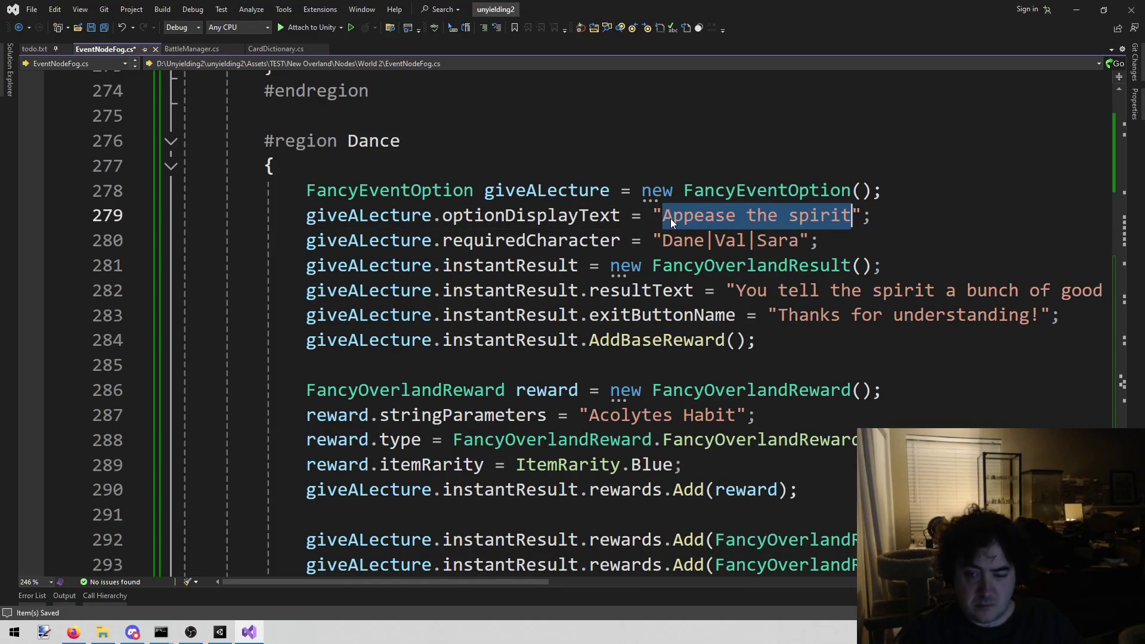
text(Dance)
key(BackSpace)
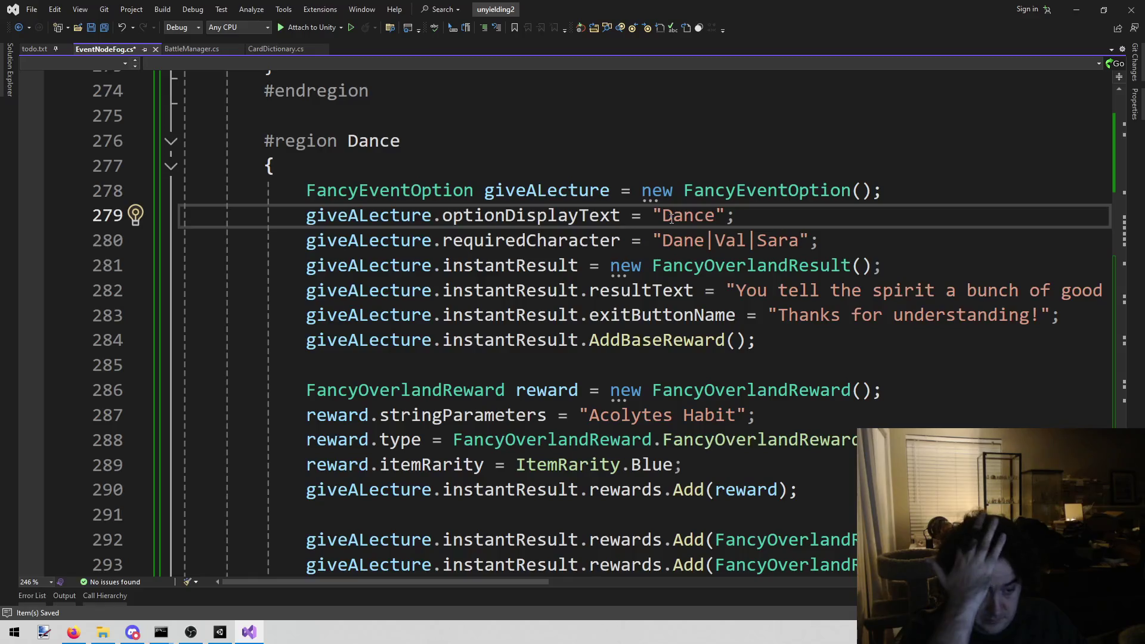
key(Down)
key(Down)
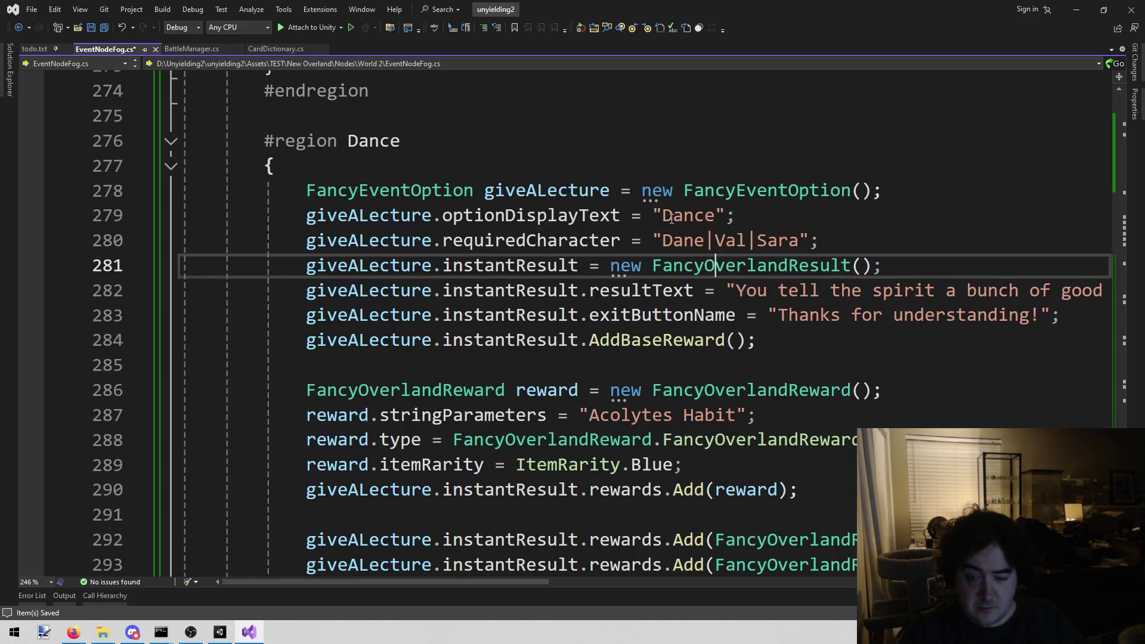
key(Up)
key(Up)
key(ctrl+shift+Left)
text(Sing)
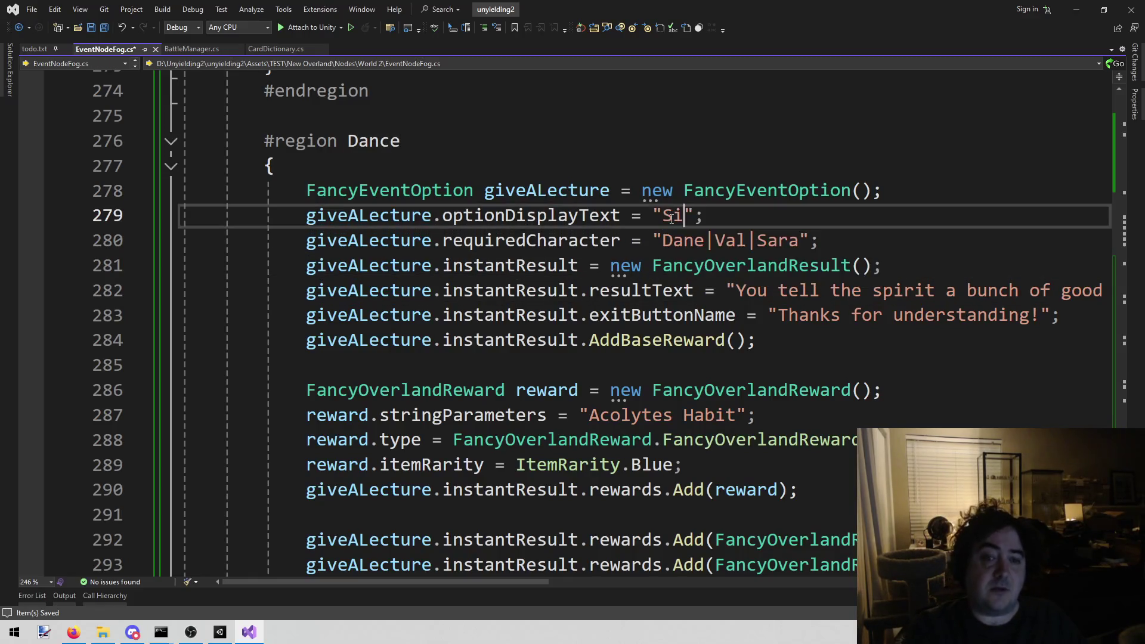
key(Up)
key(Up)
key(Up)
key(ctrl+shift+Left)
text(Sing)
Rewrite the result text: the song stirs its heart and it retreats across the ocean to lament
key(Down)
key(Down)
key(Down)
key(ctrl+Right)
key(ctrl+Right)
key(ctrl+Right)
key(ctrl+Right)
key(ctrl+Right)
key(shift+End)
key(shift+Left)
key(shift+Left)
key(BackSpace)
text(You sing a )
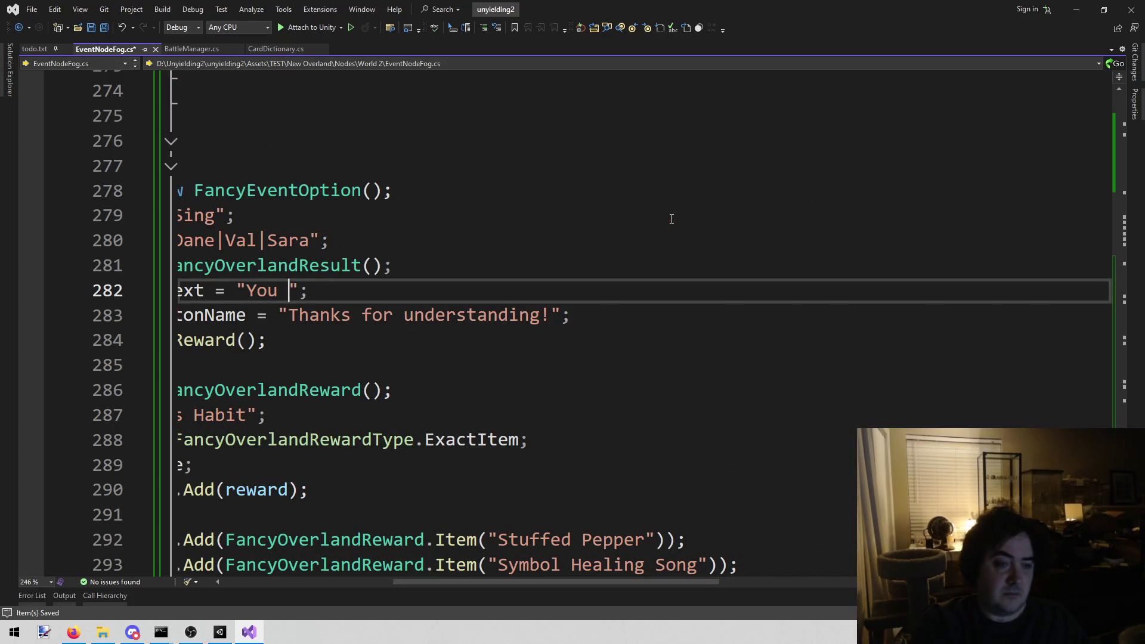
text(song to )
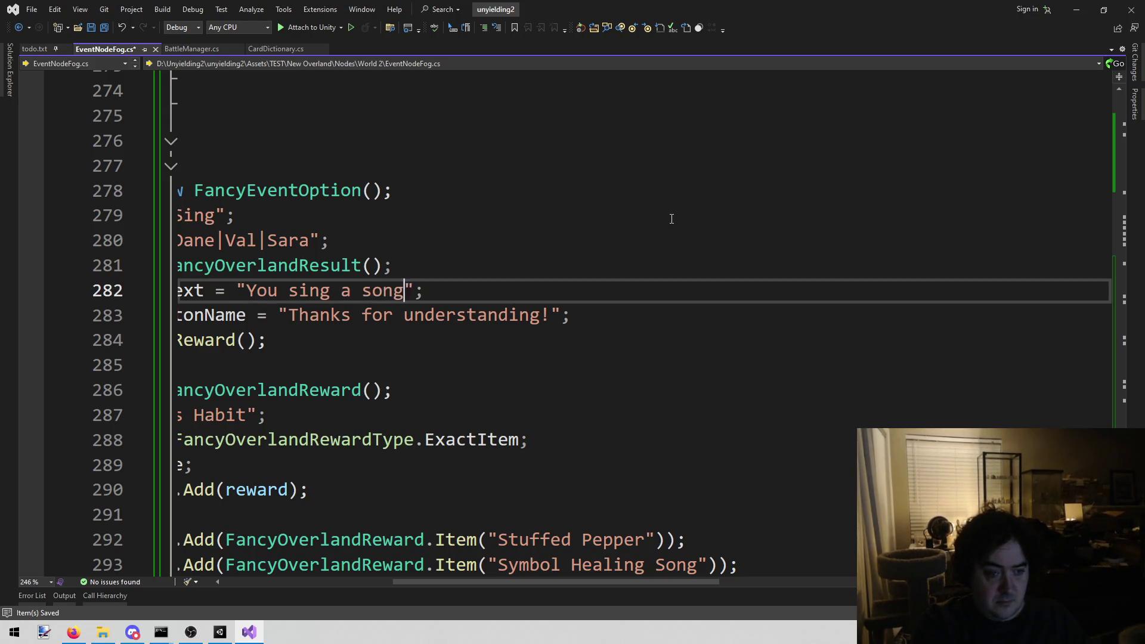
text(stir it's )
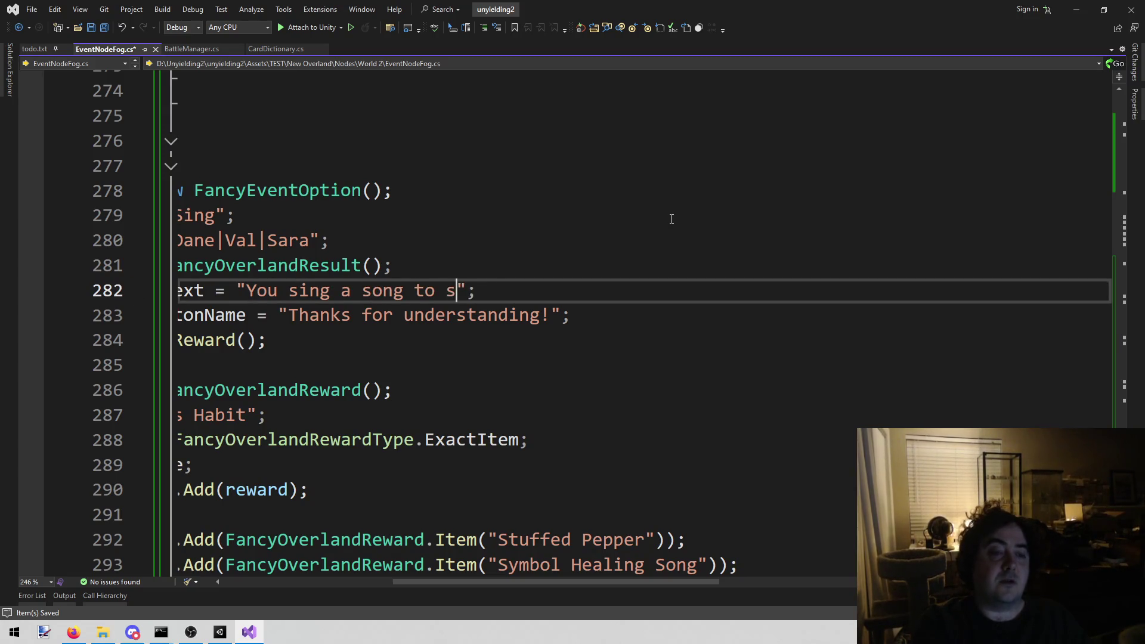
text(heart.  It)
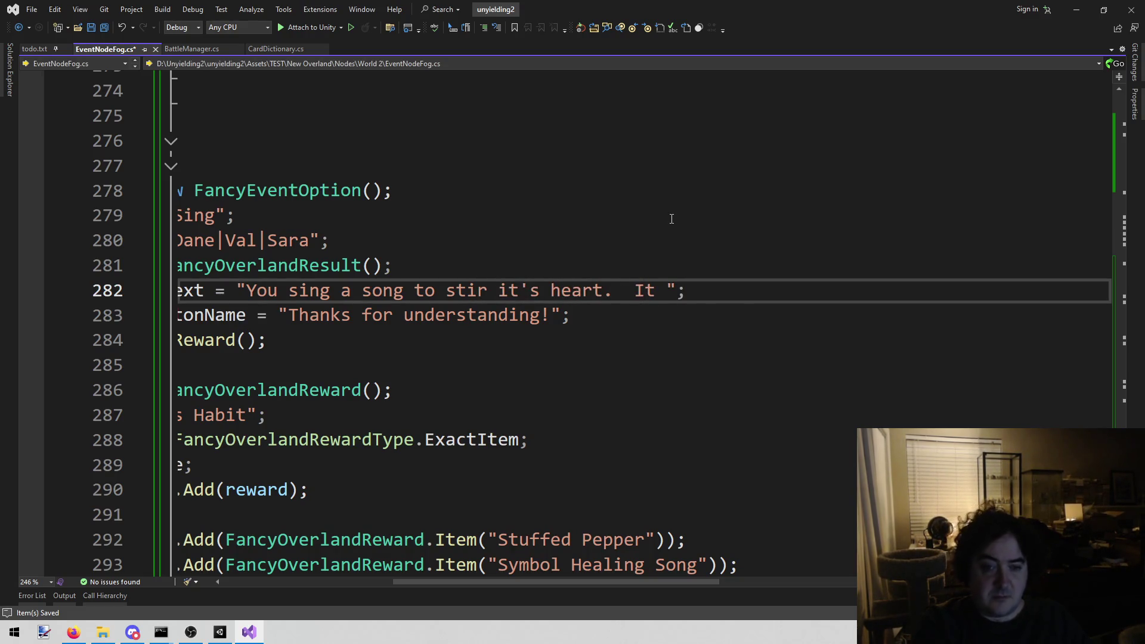
text(re)
text(treat)
text(s a)
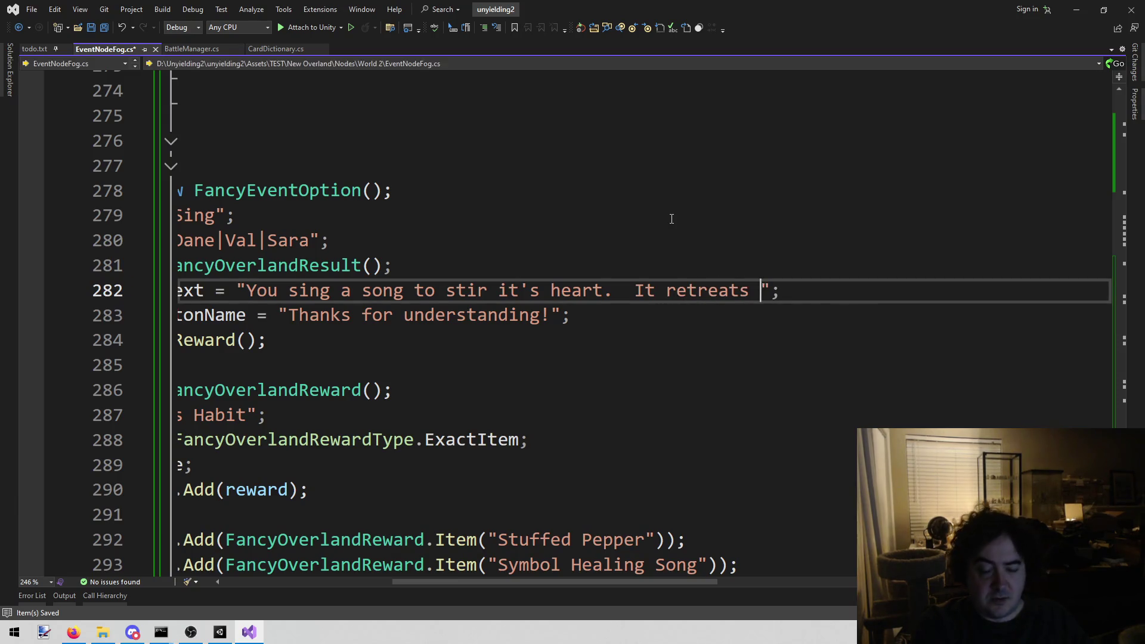
text(cros the)
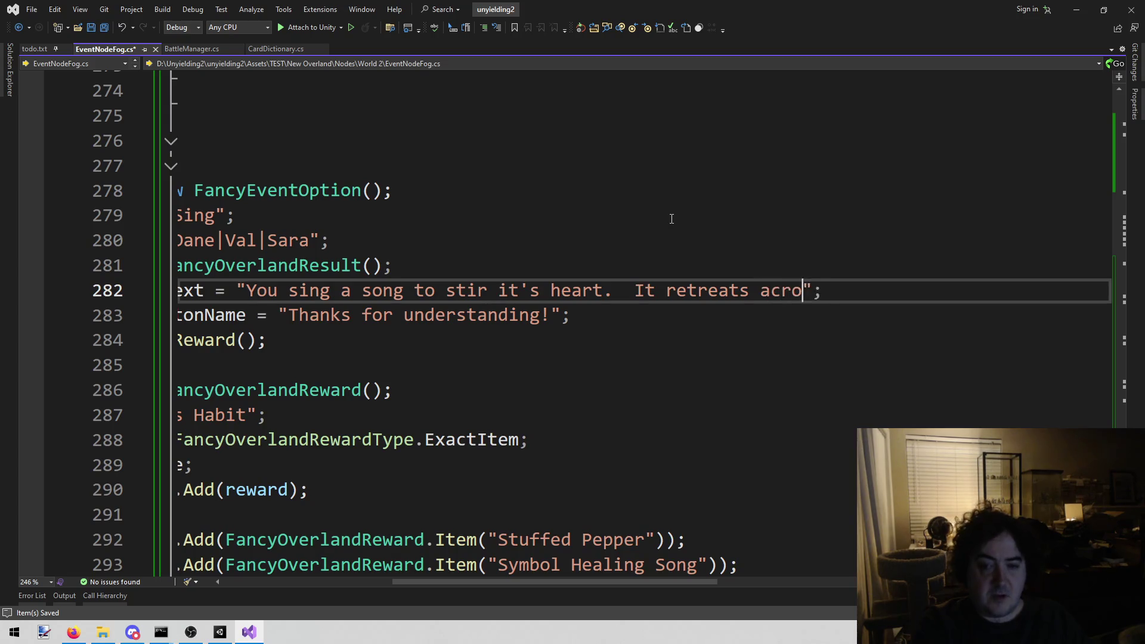
key(BackSpace)
key(BackSpace)
key(BackSpace)
key(BackSpace)
text(s the ocean )
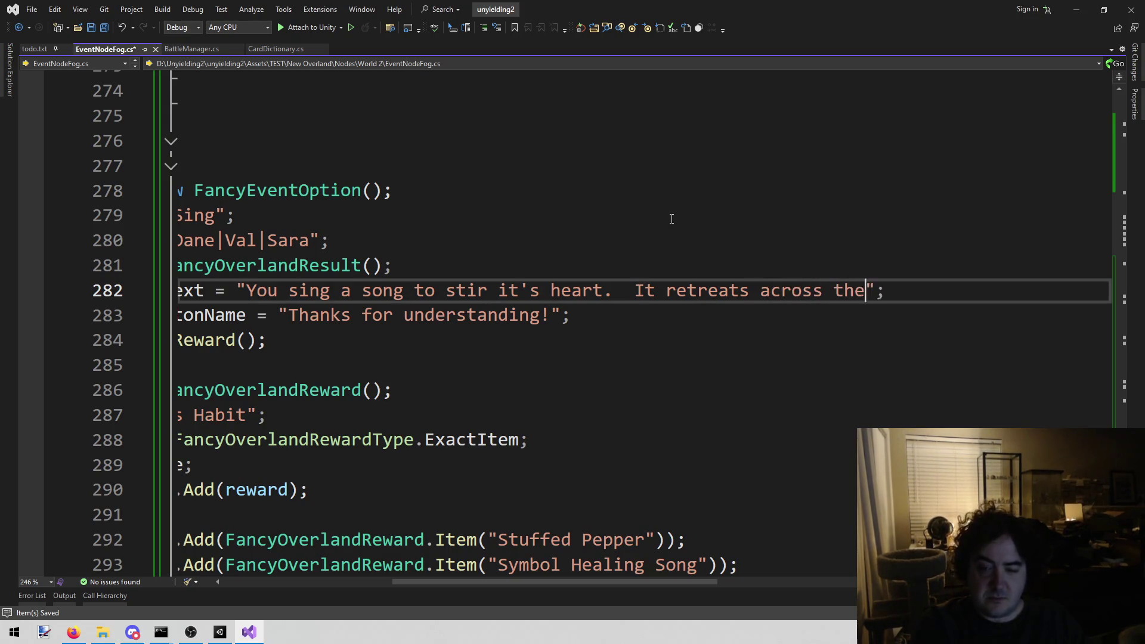
text(to al)
key(BackSpace)
key(BackSpace)
text(lament )
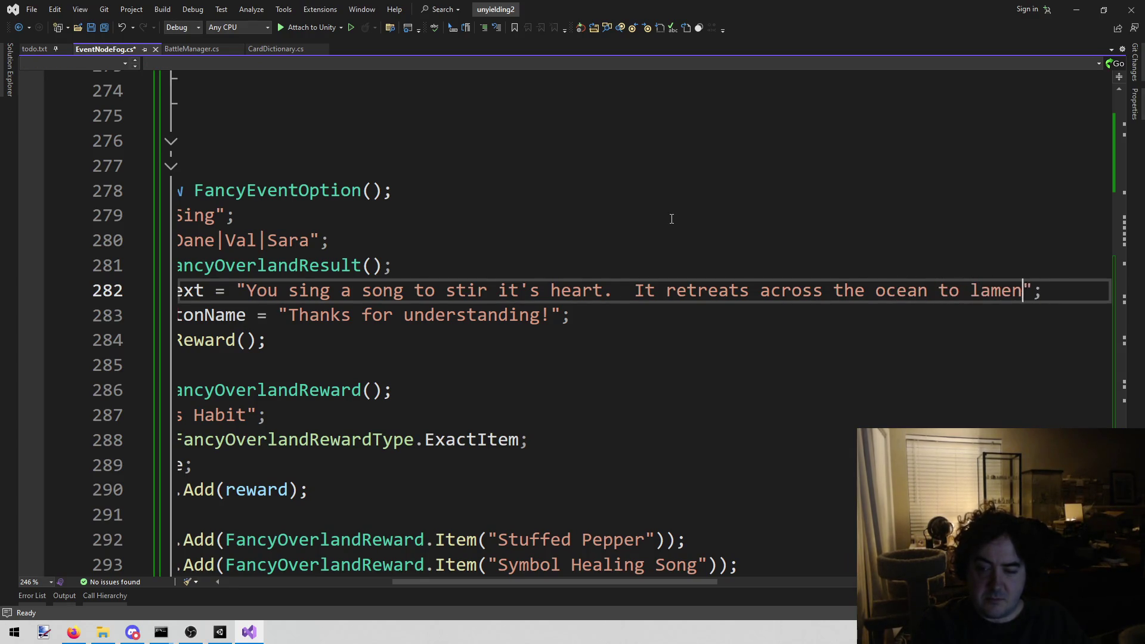
text(and wait )
text(for bette)
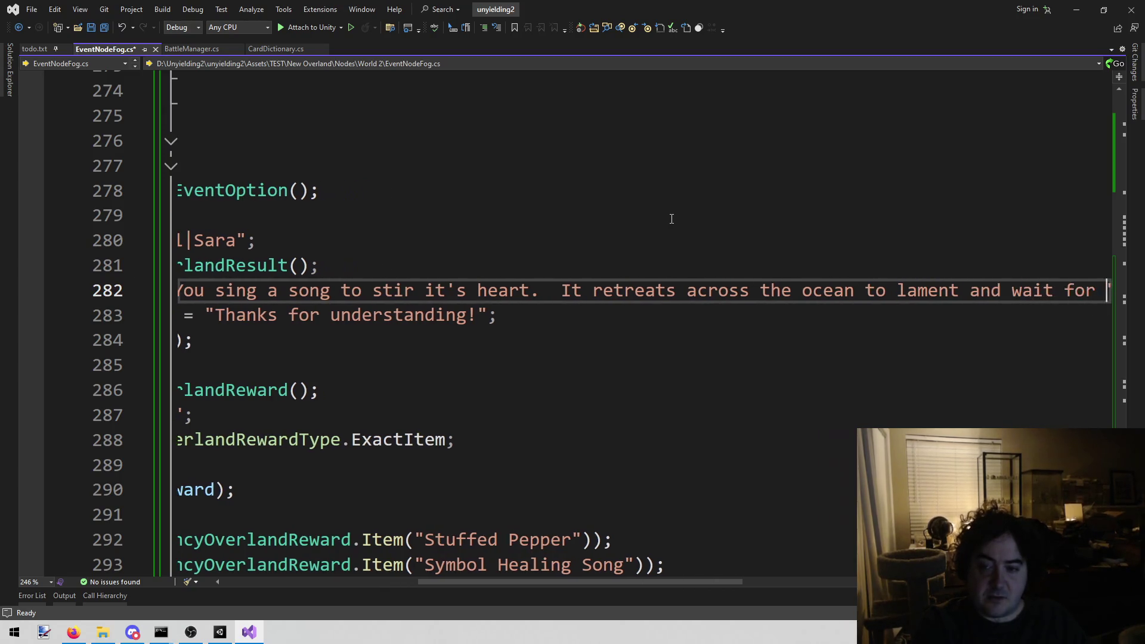
text(r days.)
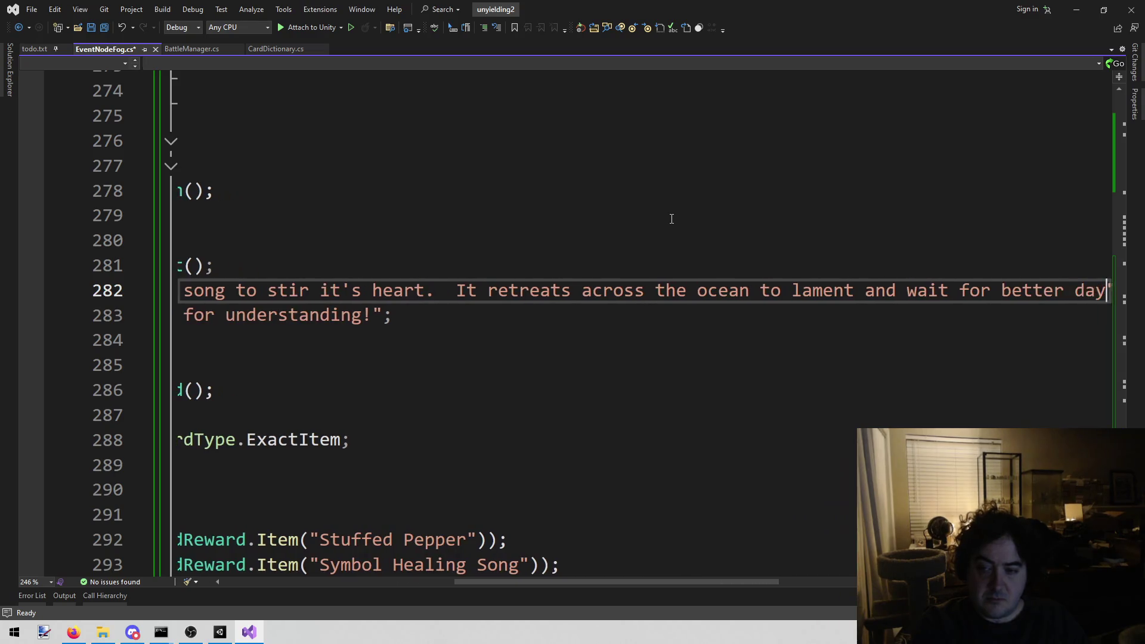
Empty the Sing option's exit button label
key(Down)
key(Home)
key(End)
key(Left)
key(Left)
key(ctrl+shift+Left)
key(ctrl+shift+Left)
key(ctrl+shift+Left)
key(shift+Right)
key(BackSpace)
key(shift+Right)
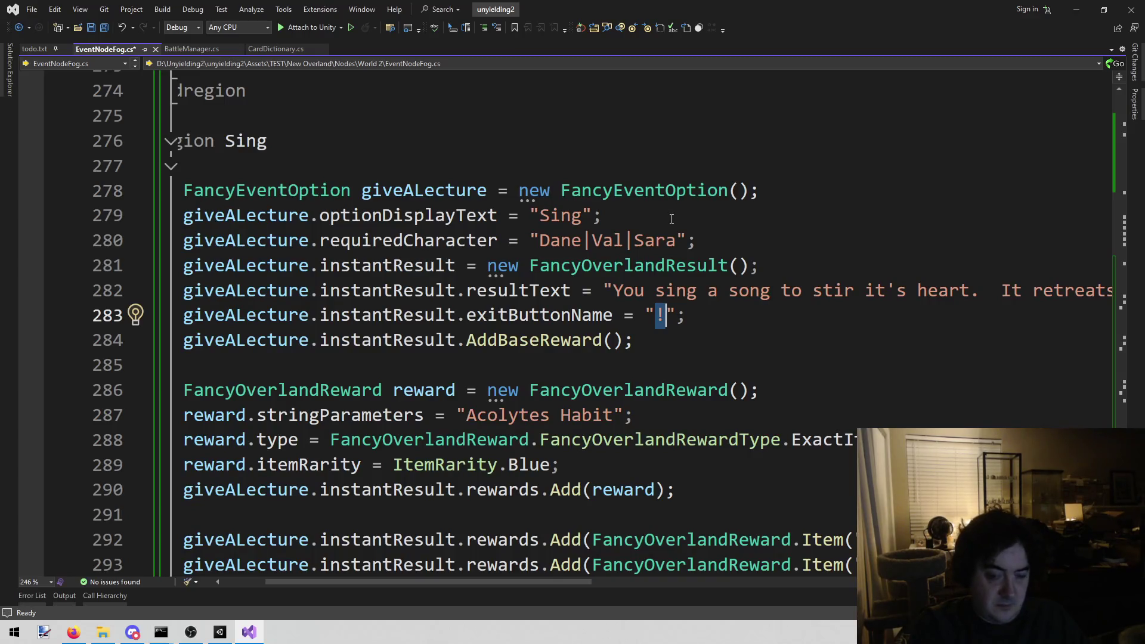
key(BackSpace)
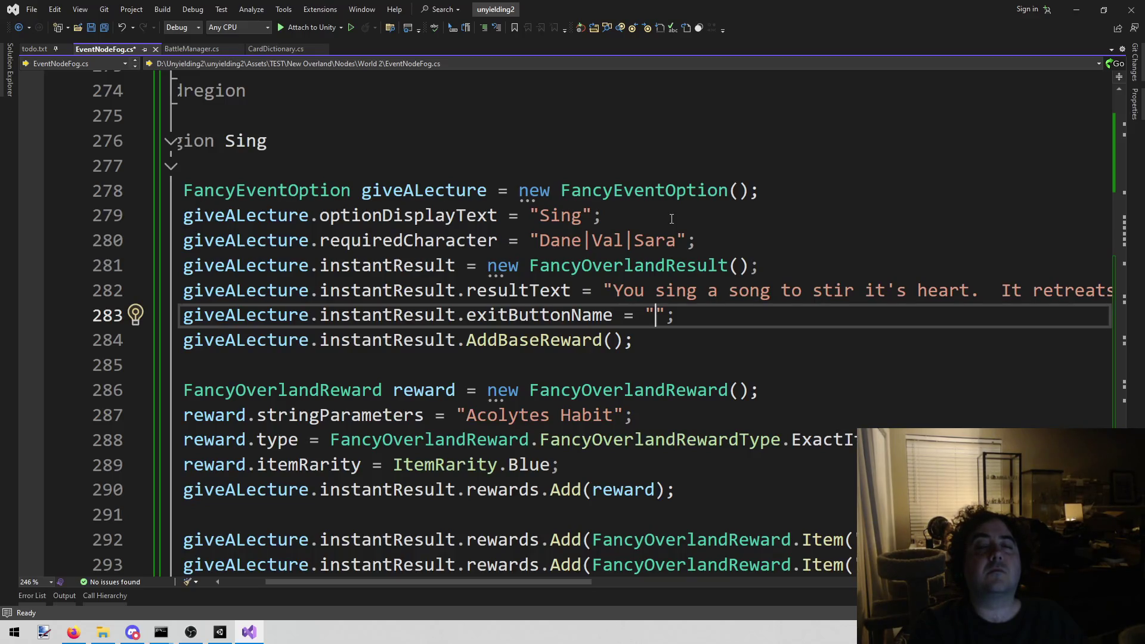
Append 'The fog spirit is here.' to the Broken Shrine event description
key(Up)
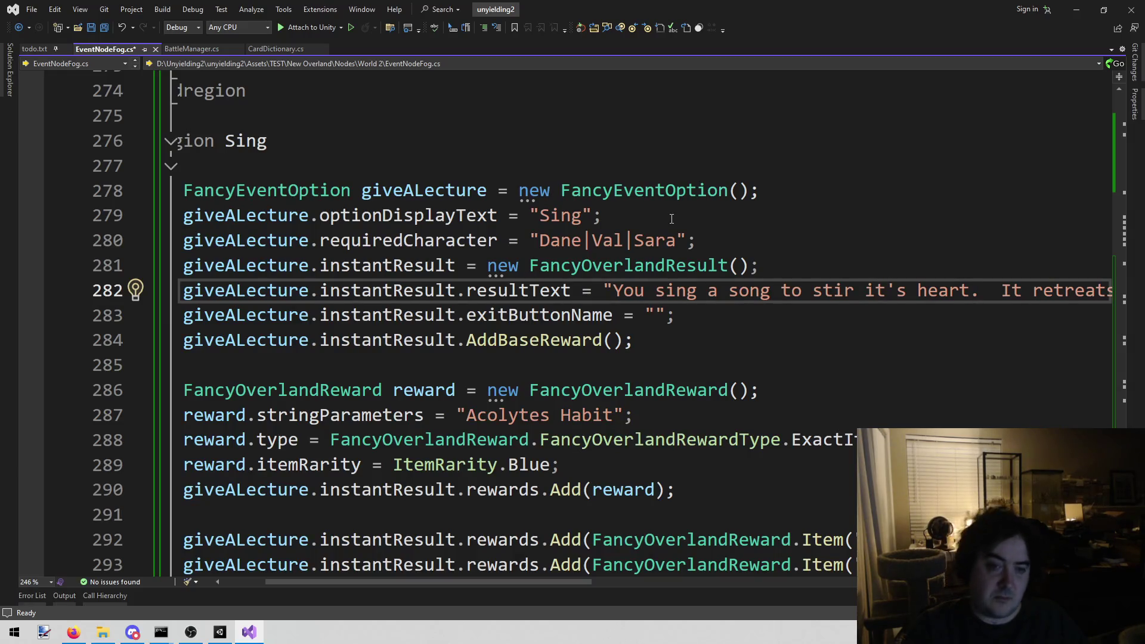
scroll(672, 218, up, 12)
scroll(641, 243, up, 2)
click(739, 365)
key(Up)
key(Up)
key(Up)
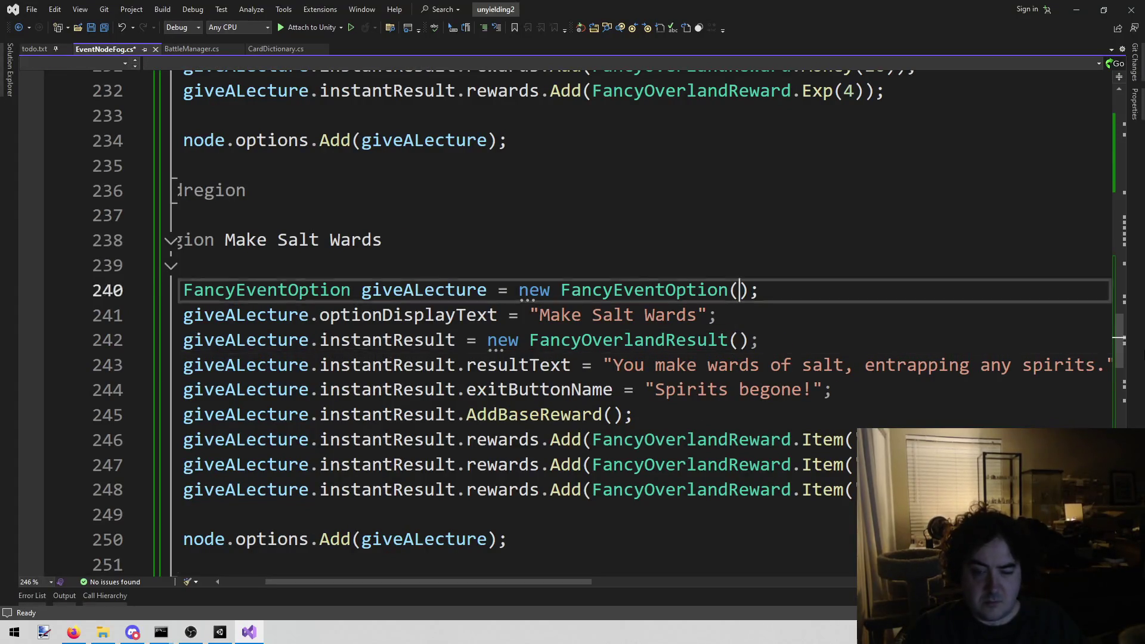
key(Up)
key(Down)
key(Down)
key(Down)
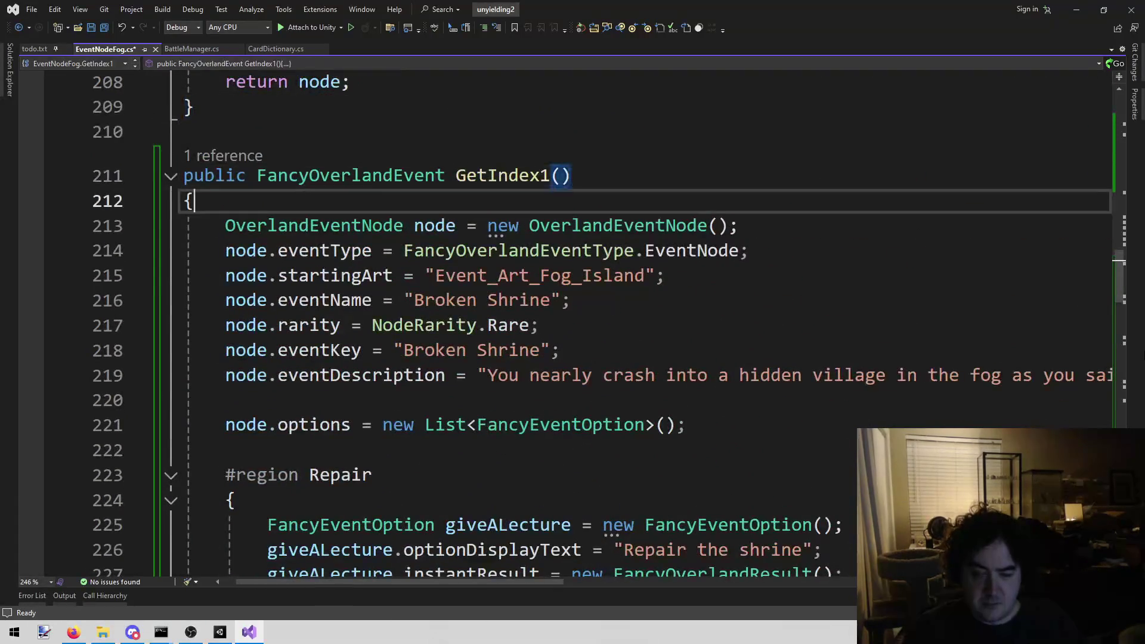
key(Down)
key(End)
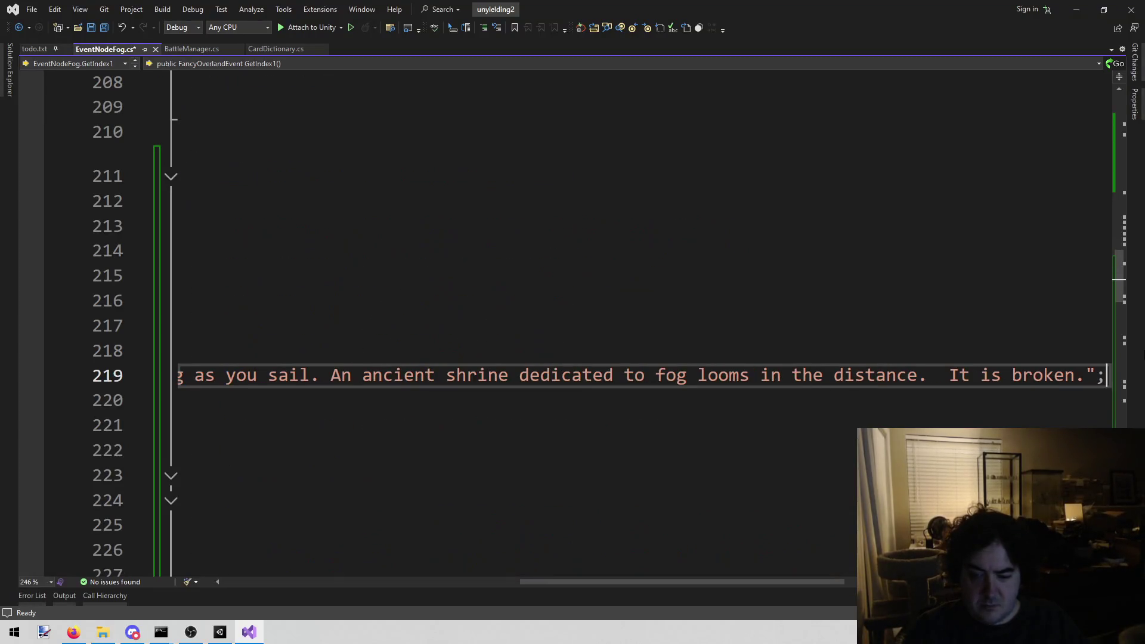
key(Left)
key(BackSpace)
text(THe fo)
key(BackSpace)
key(BackSpace)
key(BackSpace)
key(BackSpace)
key(BackSpace)
text(he fo)
key(BackSpace)
key(BackSpace)
text(fog )
text(spirit i)
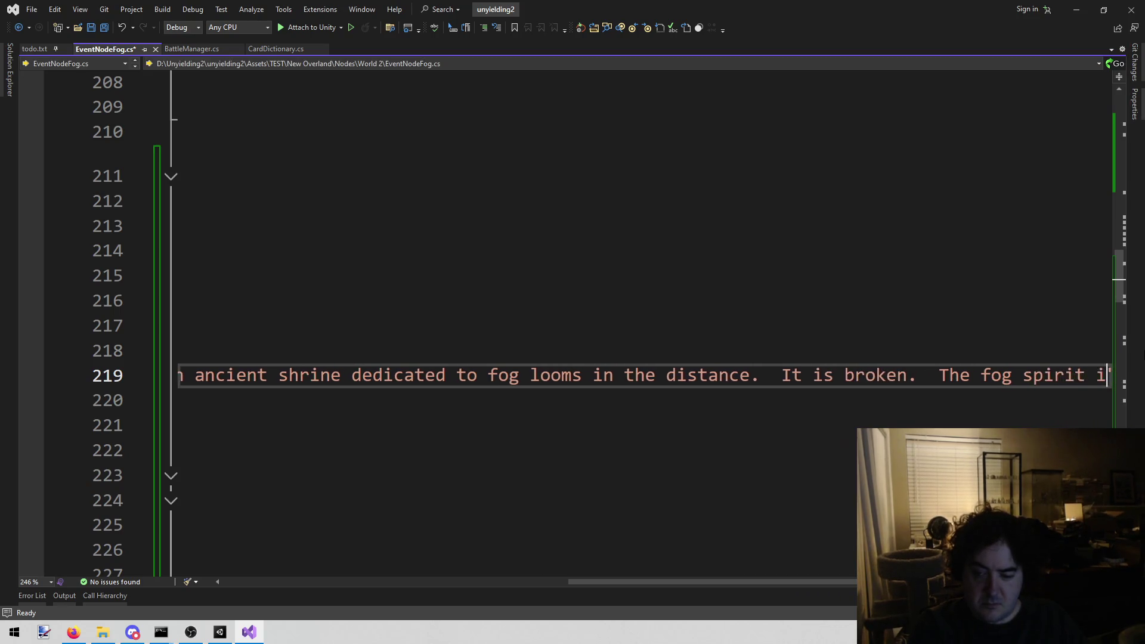
text(s here.)
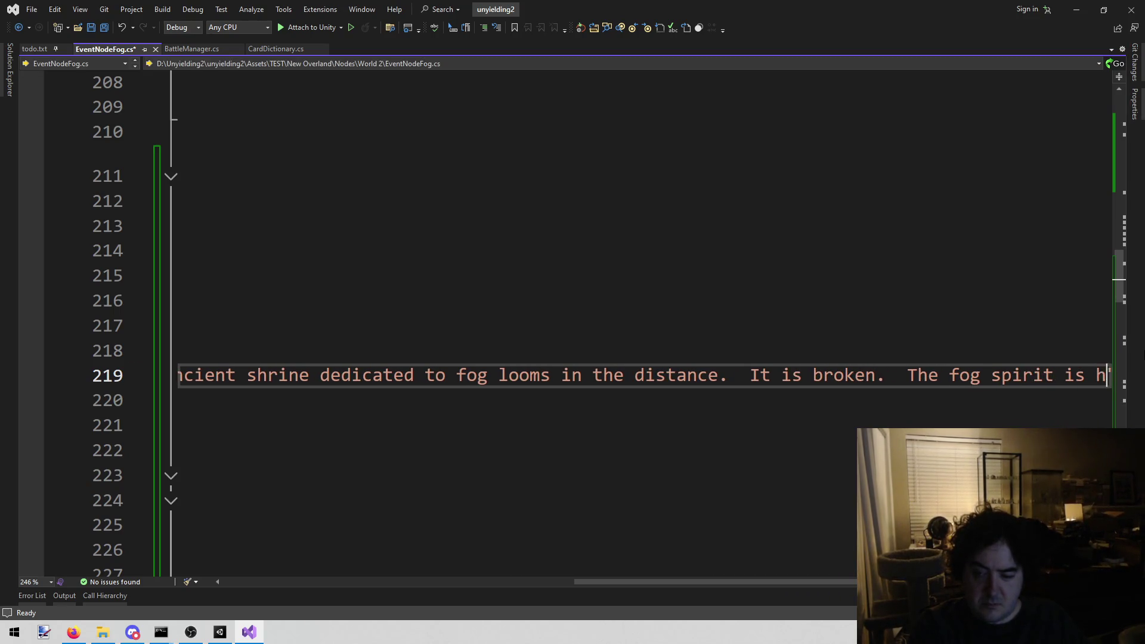
key(Home)
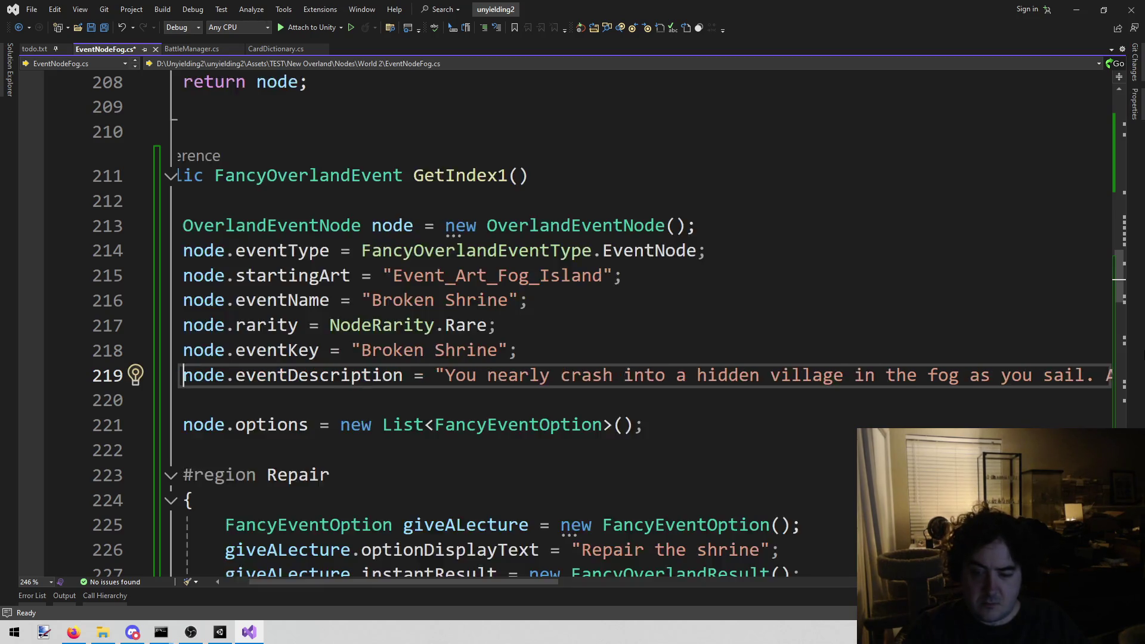
key(Down)
key(Down)
key(Down)
key(Down)
key(Down)
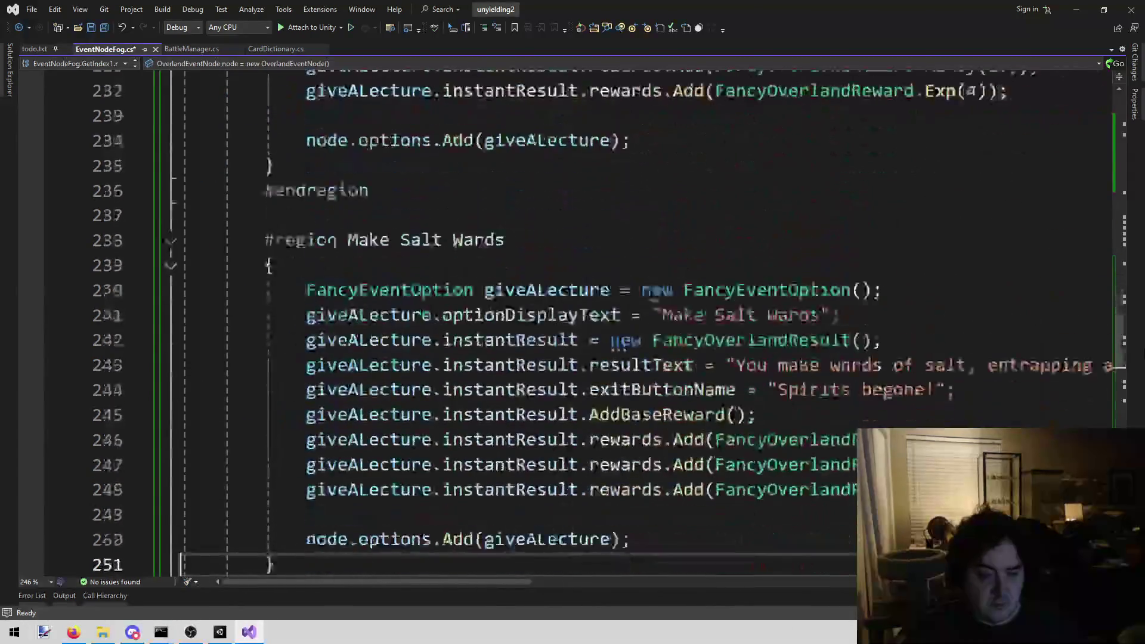
key(Down)
key(Down)
key(Down)
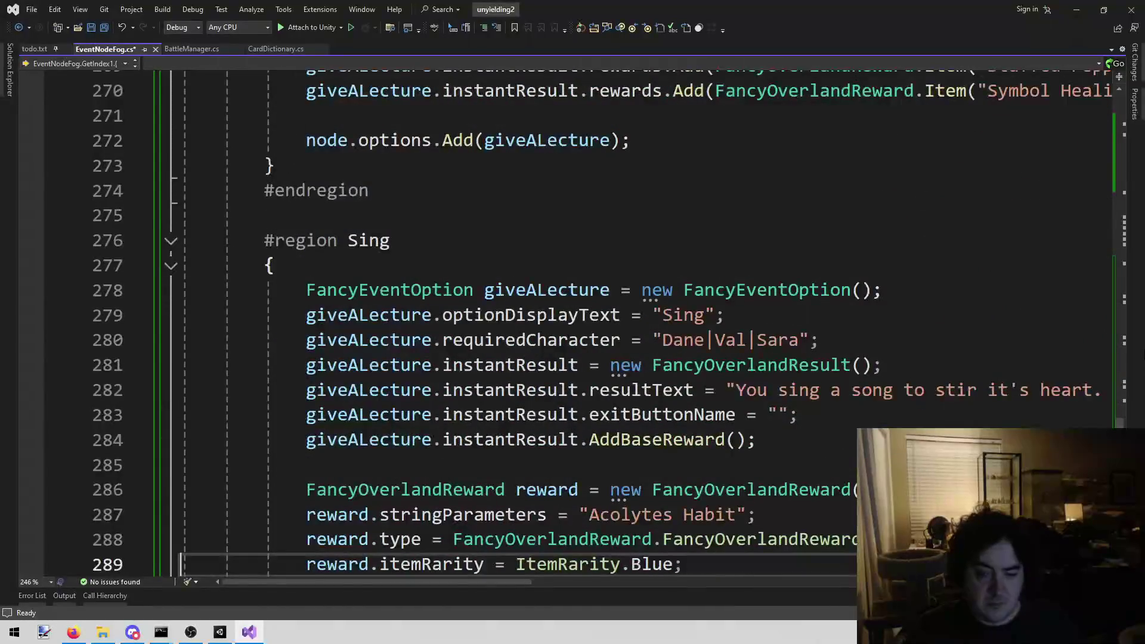
Set the Sing option's exit button label to 'Go and see the world'
key(Up)
key(Up)
key(Up)
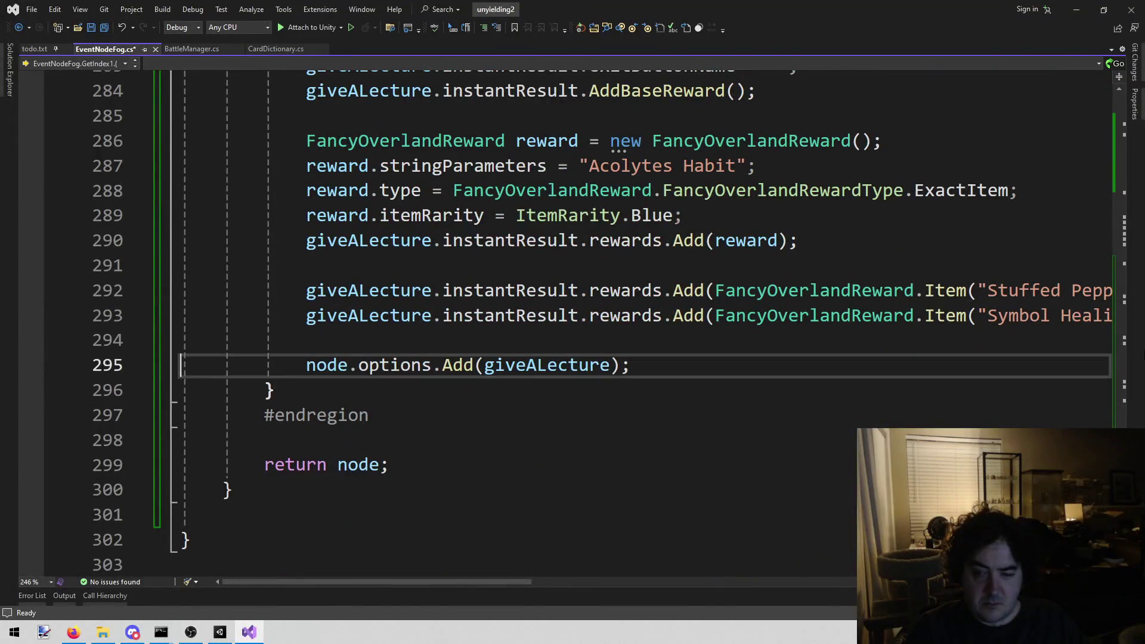
key(Down)
key(Down)
key(Down)
key(Up)
key(Up)
key(End)
key(Down)
key(Home)
key(End)
key(Left)
key(Left)
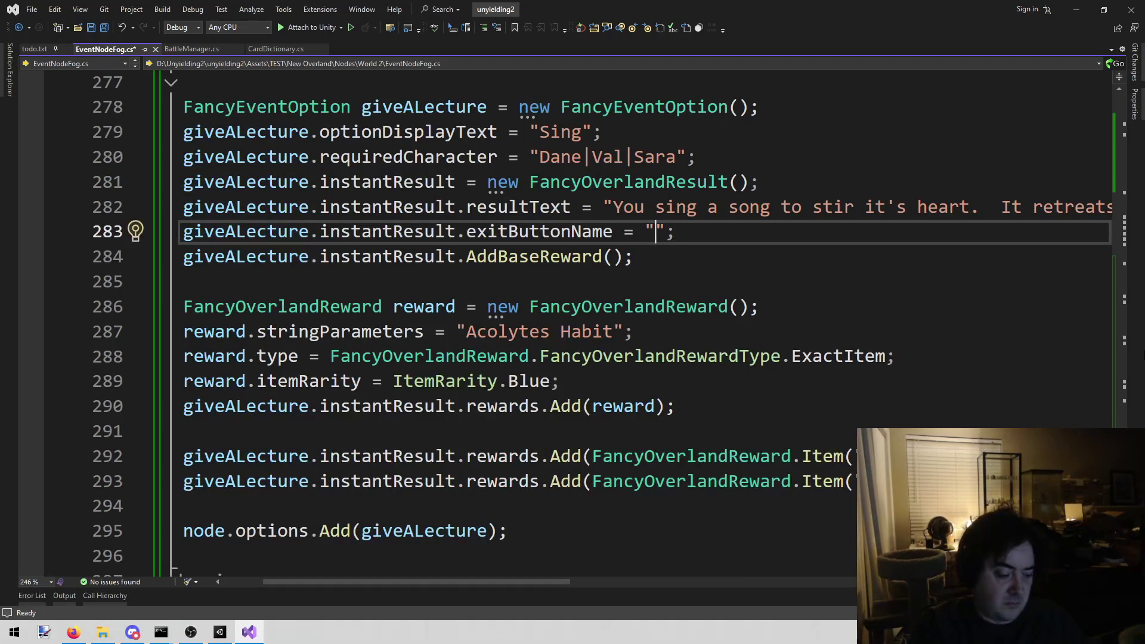
text(go)
key(BackSpace)
key(BackSpace)
key(BackSpace)
text(Go and )
text(learn)
key(BackSpace)
key(ctrl+BackSpace)
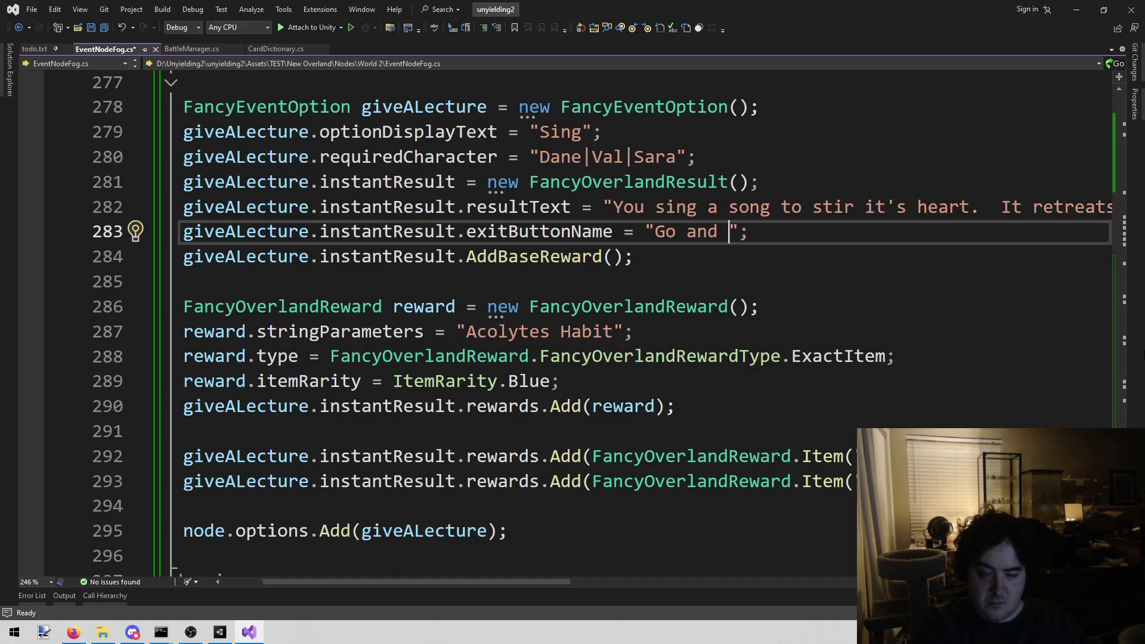
text(see the world)
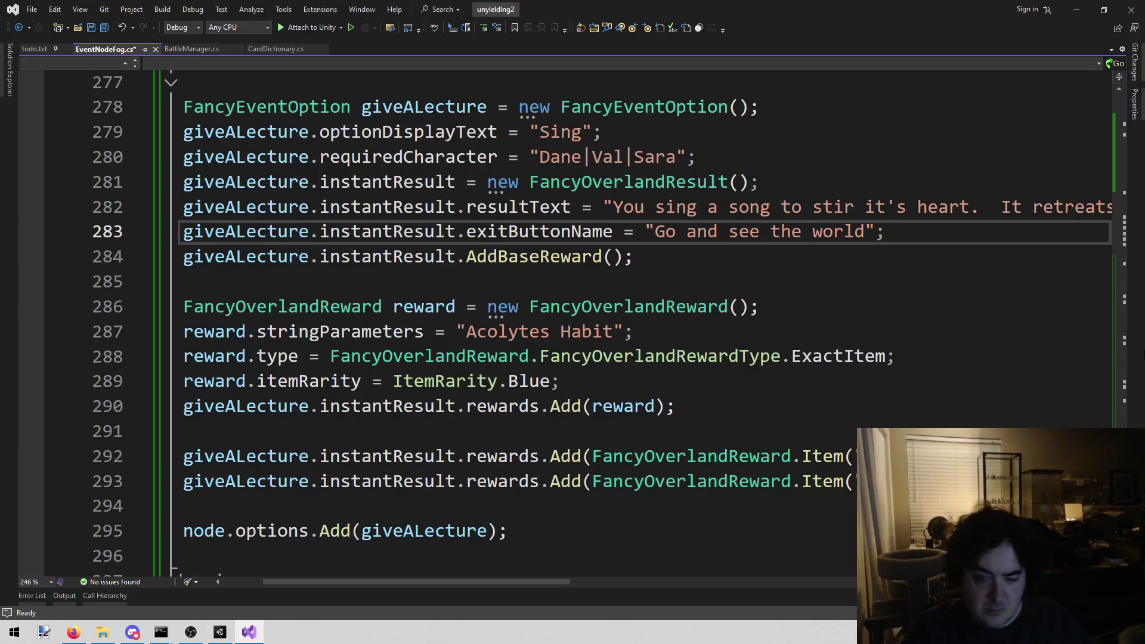
Delete the Acolytes Habit reward block and the leftover blank lines
click(752, 412)
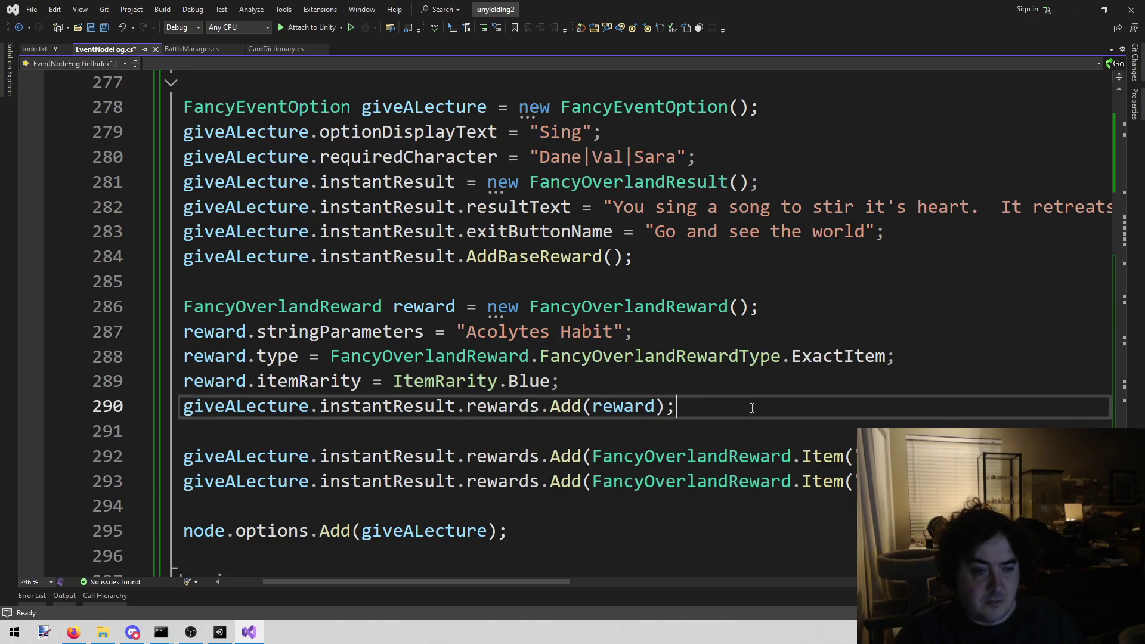
key(shift+Home)
key(shift+Up)
key(shift+Up)
key(shift+Up)
key(Delete)
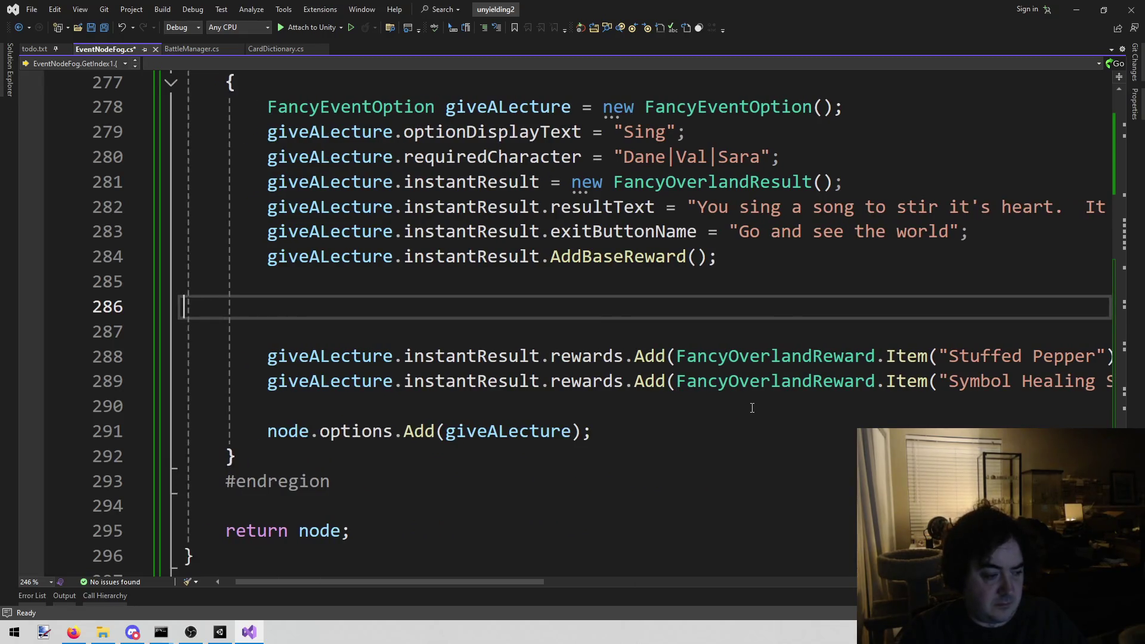
key(BackSpace)
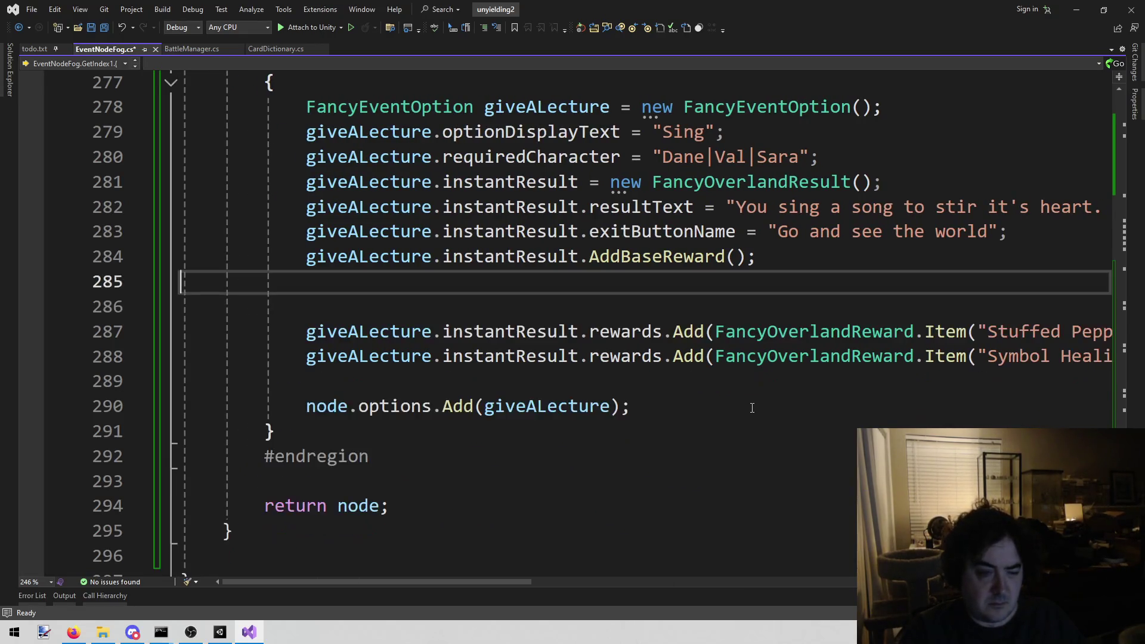
key(BackSpace)
key(Down)
key(BackSpace)
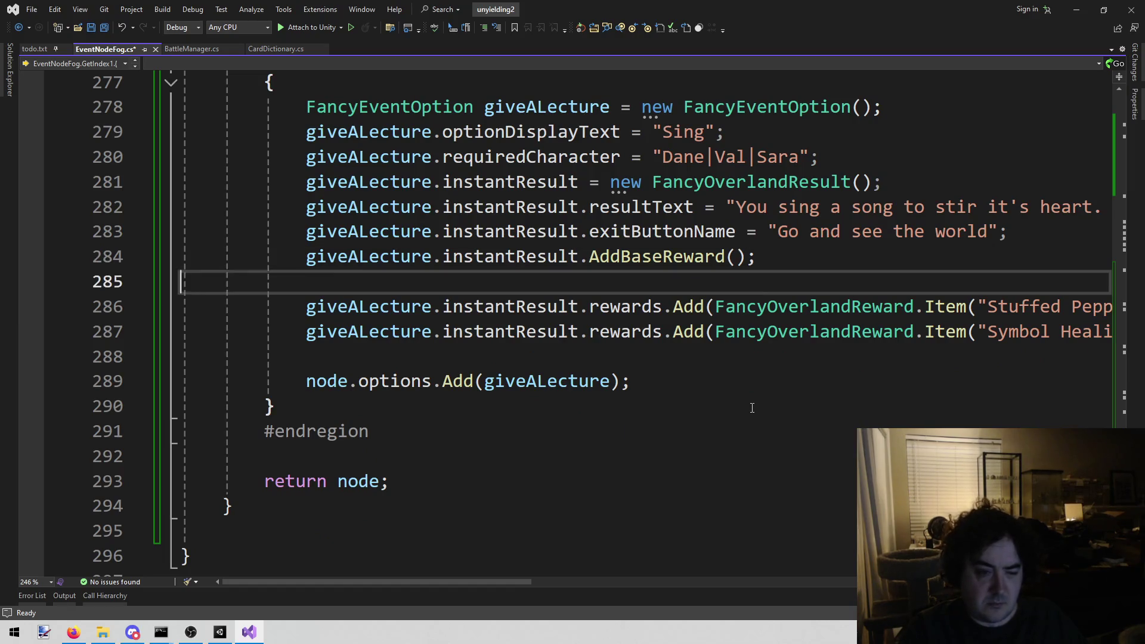
key(BackSpace)
key(Down)
key(End)
key(shift+Home)
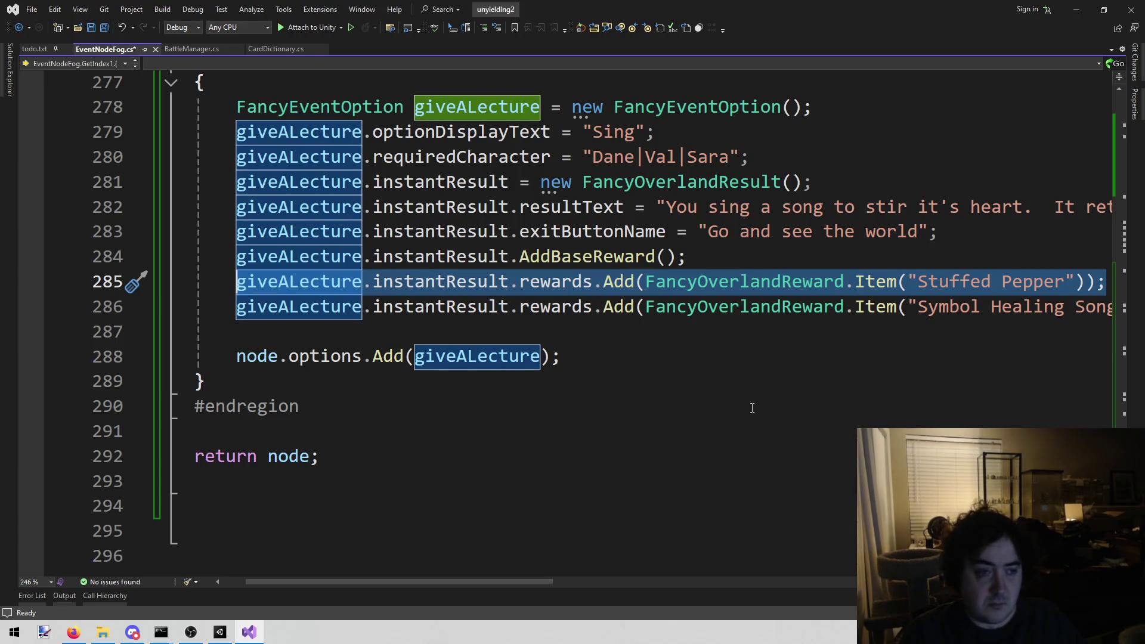
Replace the Stuffed Pepper reward with Vezimass Ethos, copied from todo.txt
click(36, 51)
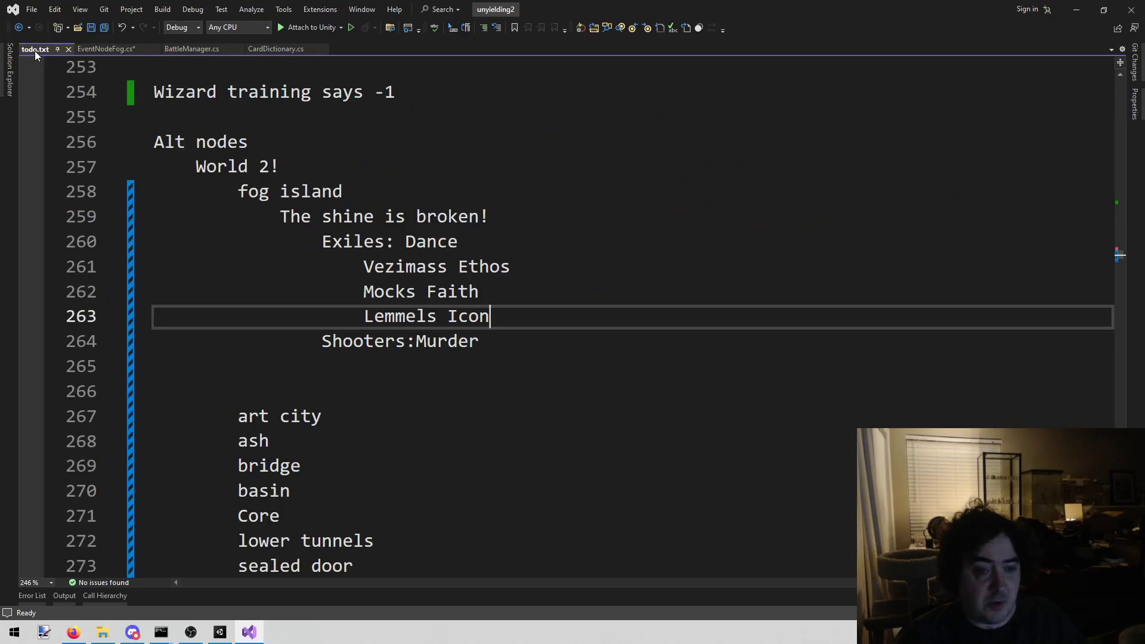
click(375, 267)
key(shift+End)
key(ctrl+c)
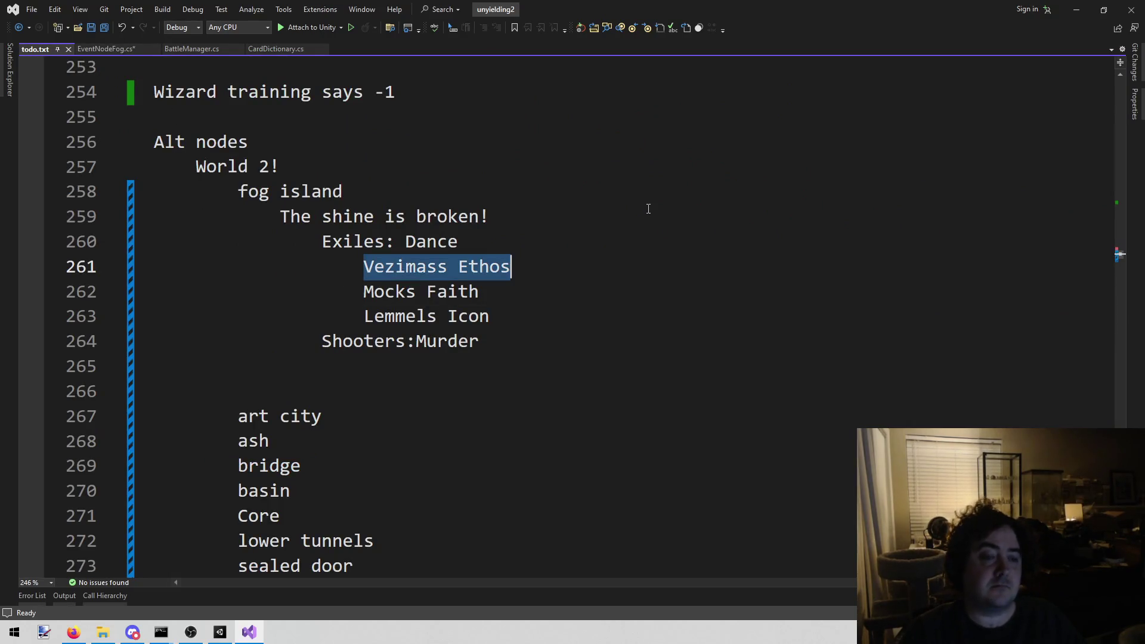
click(109, 52)
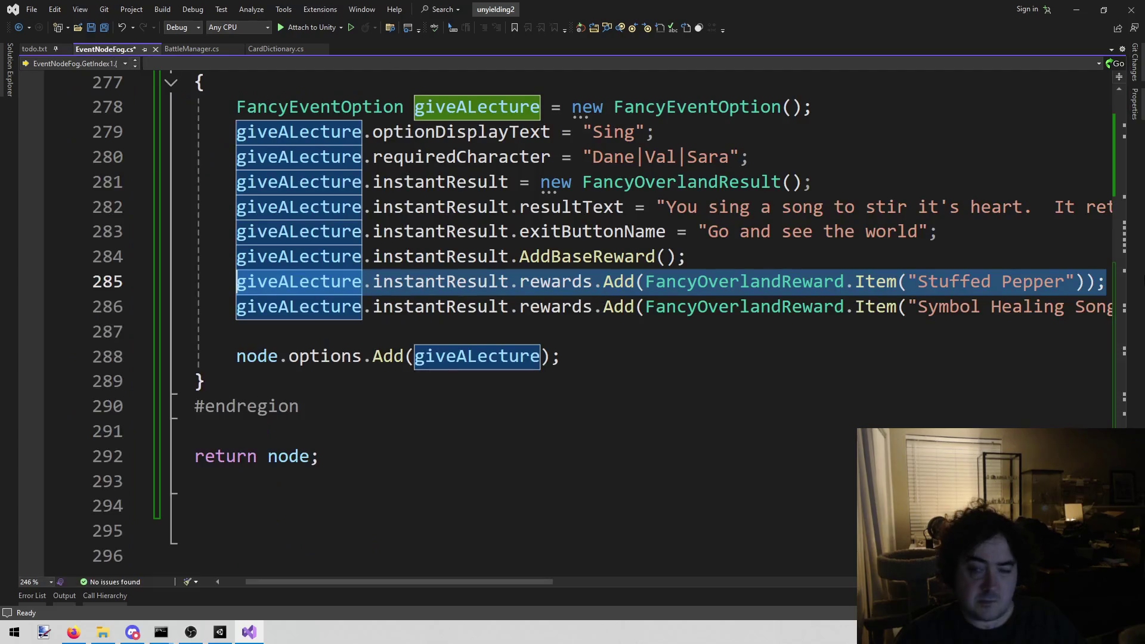
click(939, 281)
drag(918, 281, 1066, 282)
key(ctrl+v)
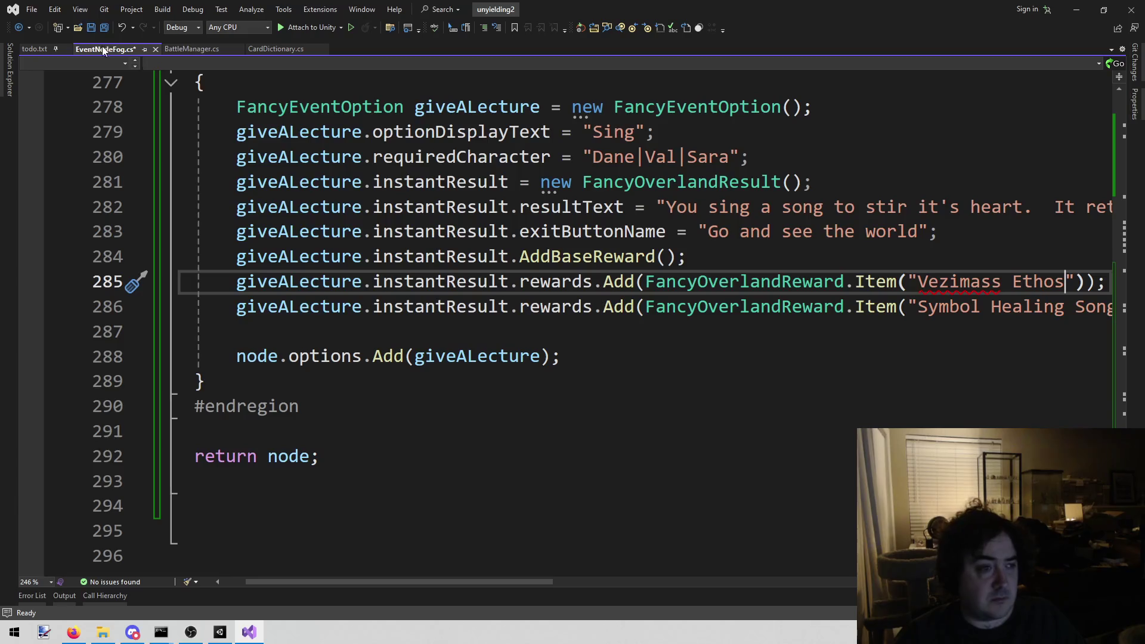
Replace Symbol Healing Song with Mocks Faith and duplicate that reward line
click(48, 52)
drag(361, 292, 480, 292)
click(122, 50)
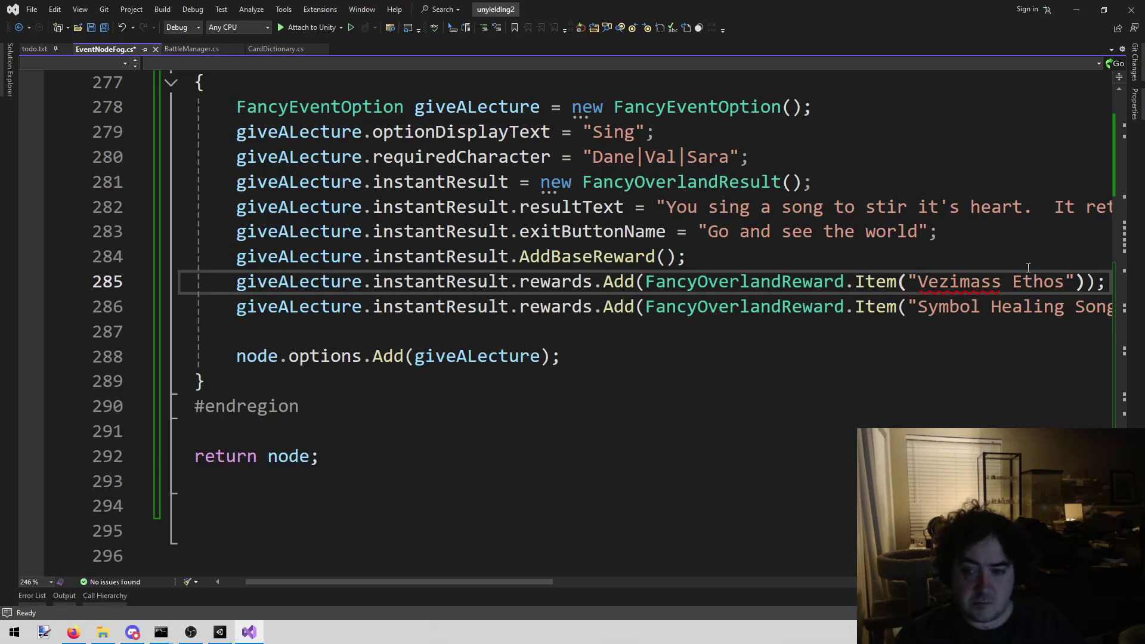
click(907, 306)
key(Right)
key(shift+End)
key(shift+Left)
key(shift+Left)
key(shift+Left)
text("Mocks Faith)
key(End)
key(shift+Home)
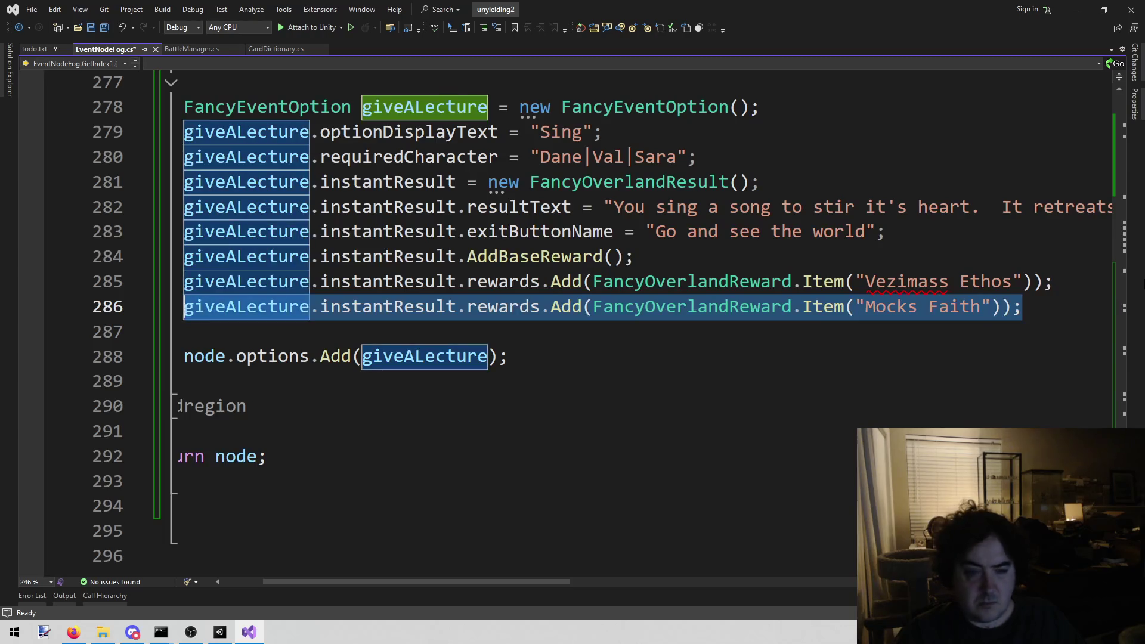
key(ctrl+c)
key(End)
key(Return)
key(ctrl+v)
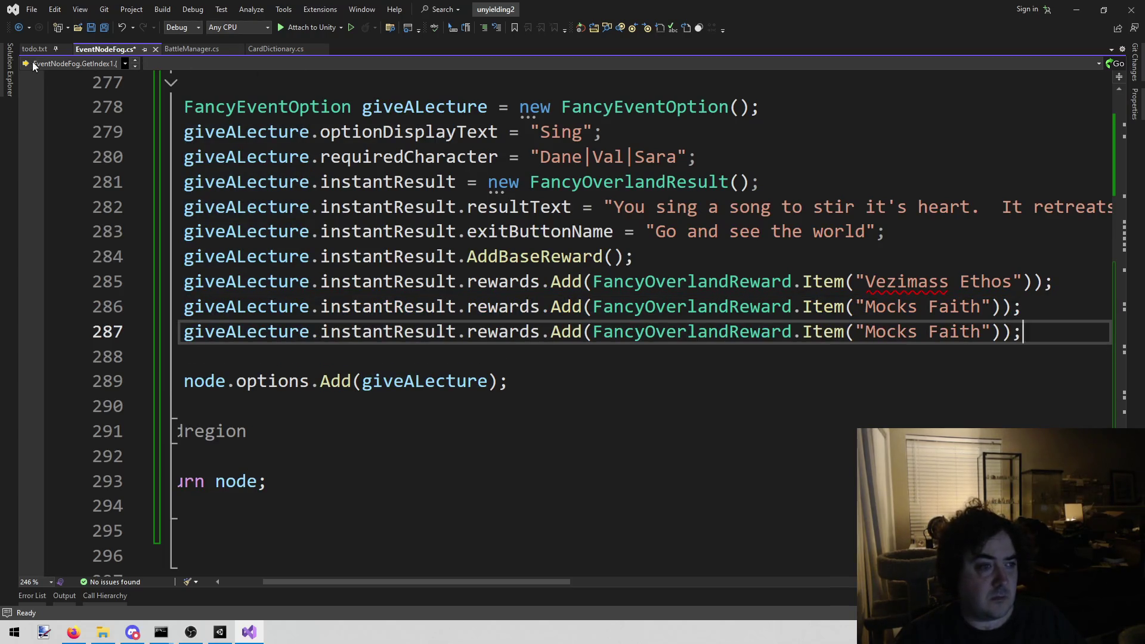
Change the duplicated reward to Lemmels Icon and save EventNodeFog.cs
click(40, 54)
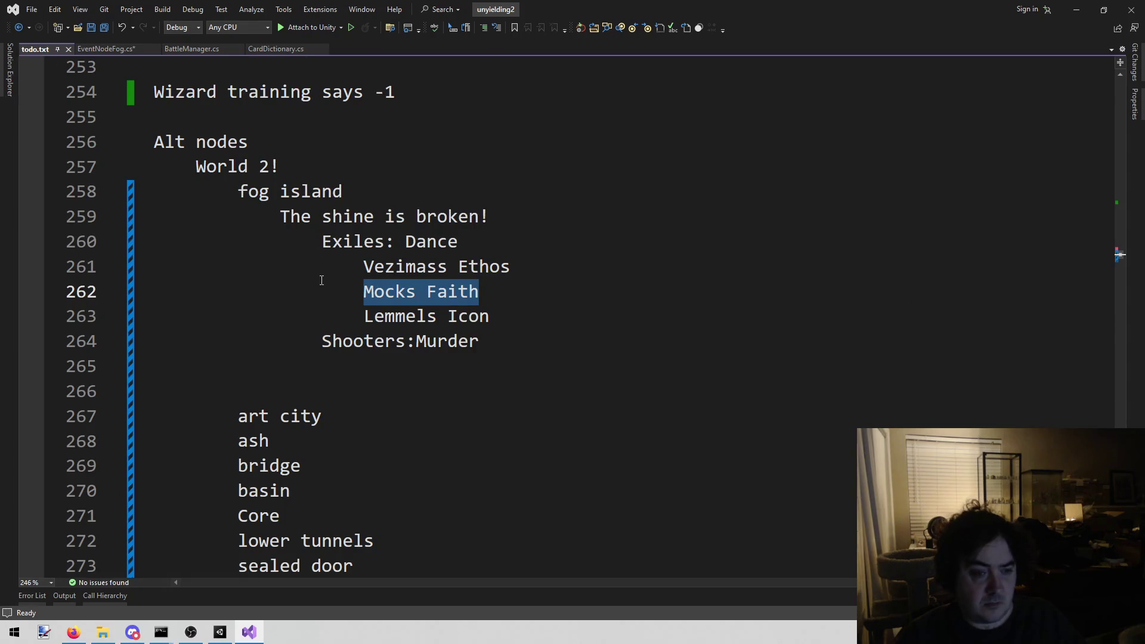
drag(364, 316, 503, 318)
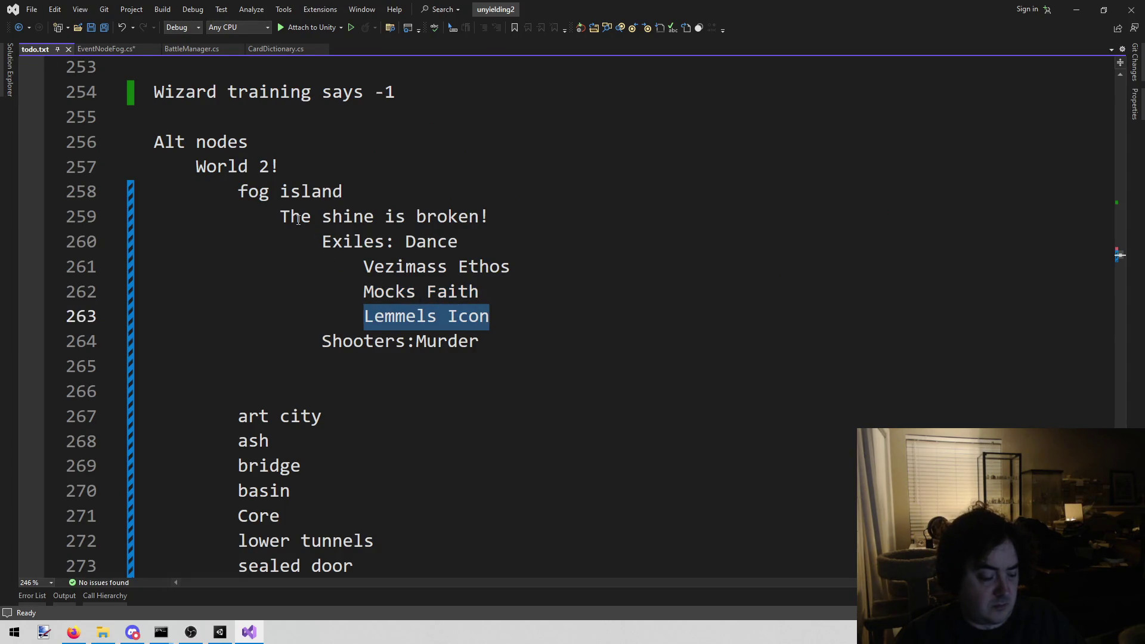
click(107, 50)
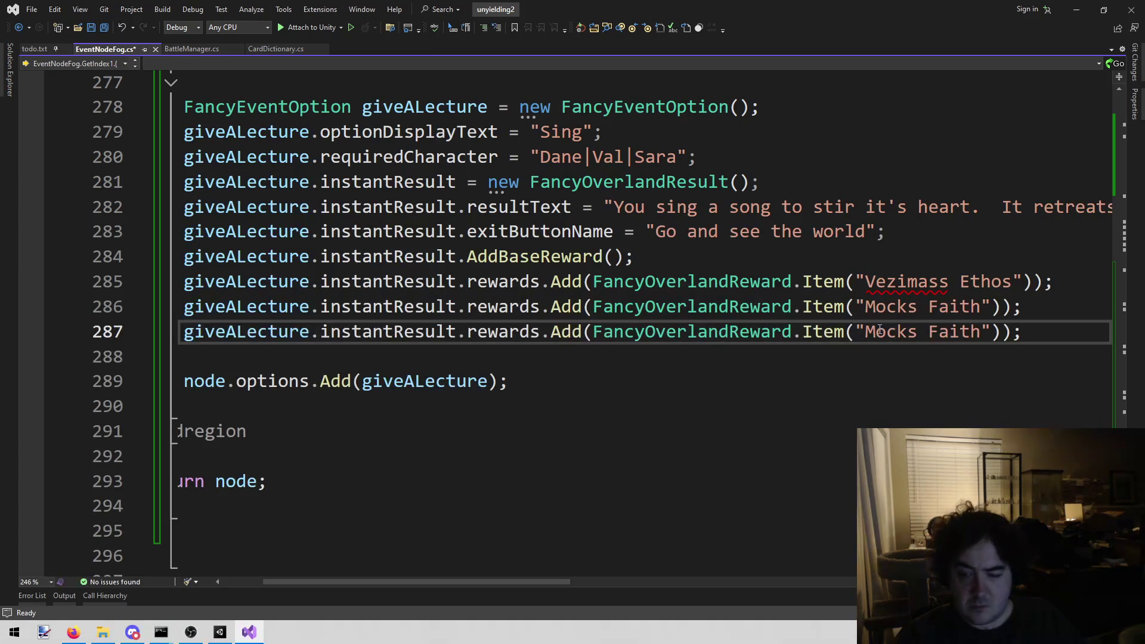
drag(865, 331, 981, 332)
key(ctrl+v)
key(ctrl+s)
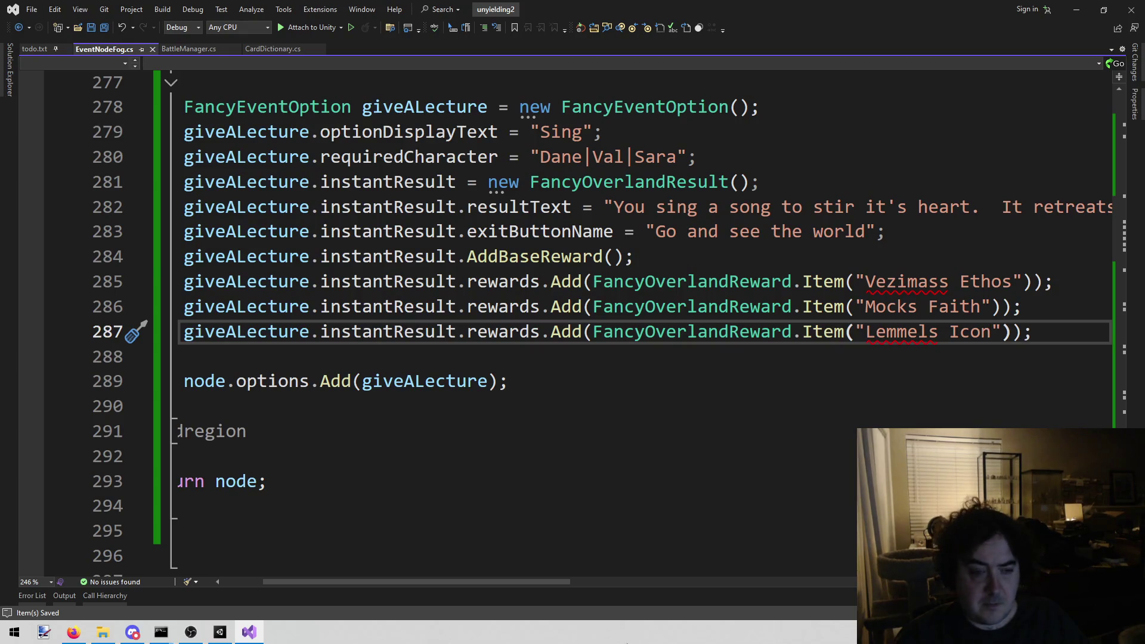
scroll(421, 578, left, 3)
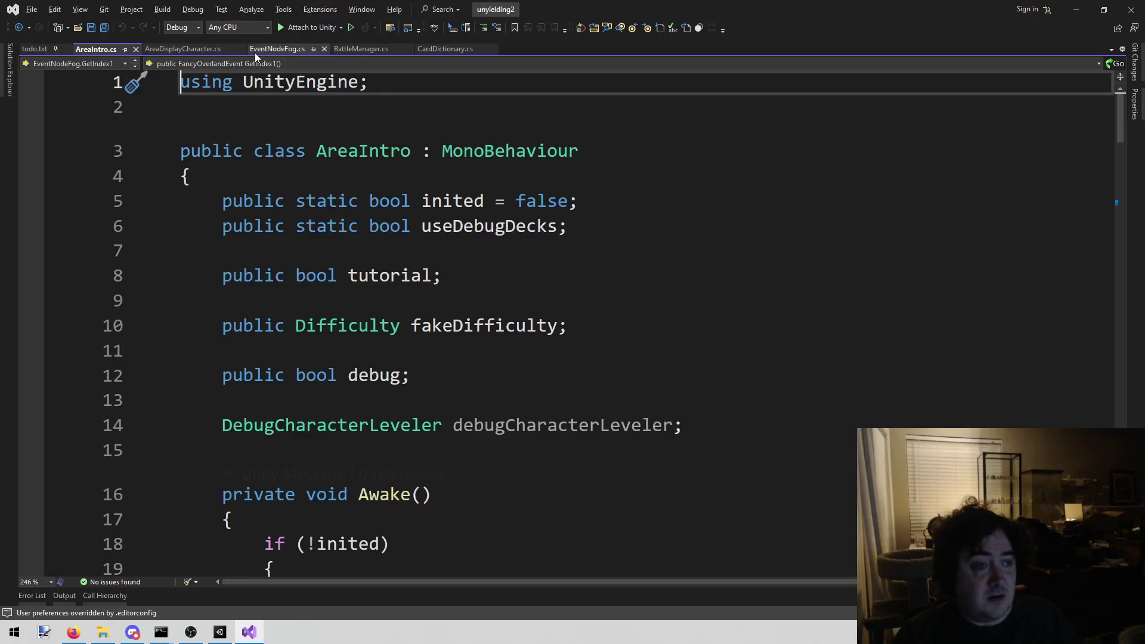
Change the starting storage character in AreaIntro.cs from Anne to Val and save
scroll(354, 266, down, 5)
scroll(354, 266, down, 10)
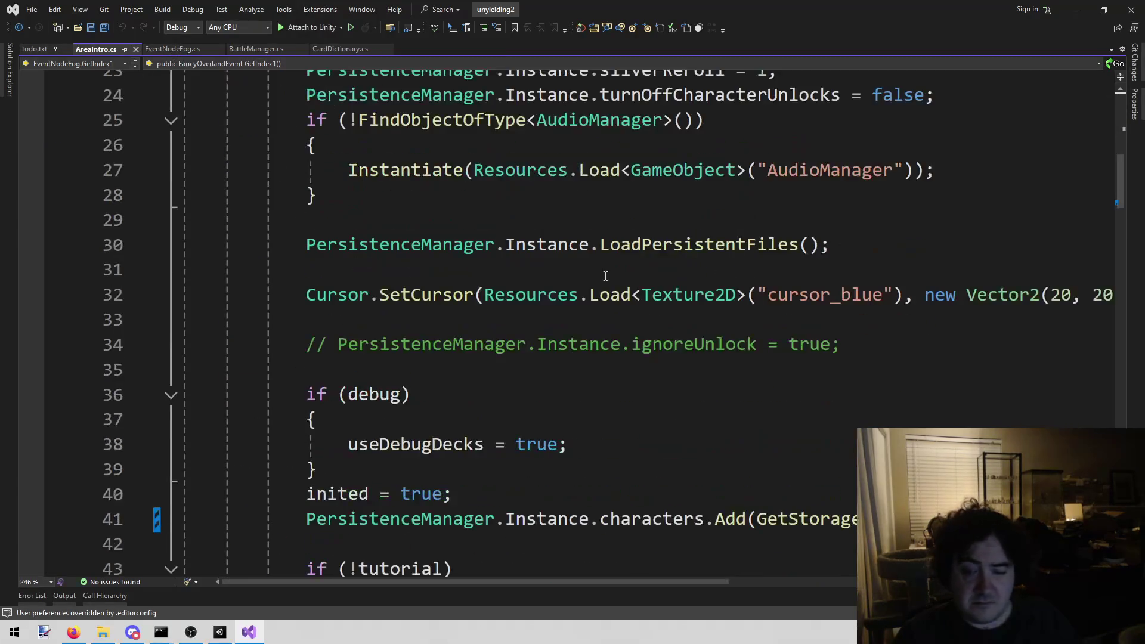
scroll(606, 288, up, 5)
double_click(1027, 369)
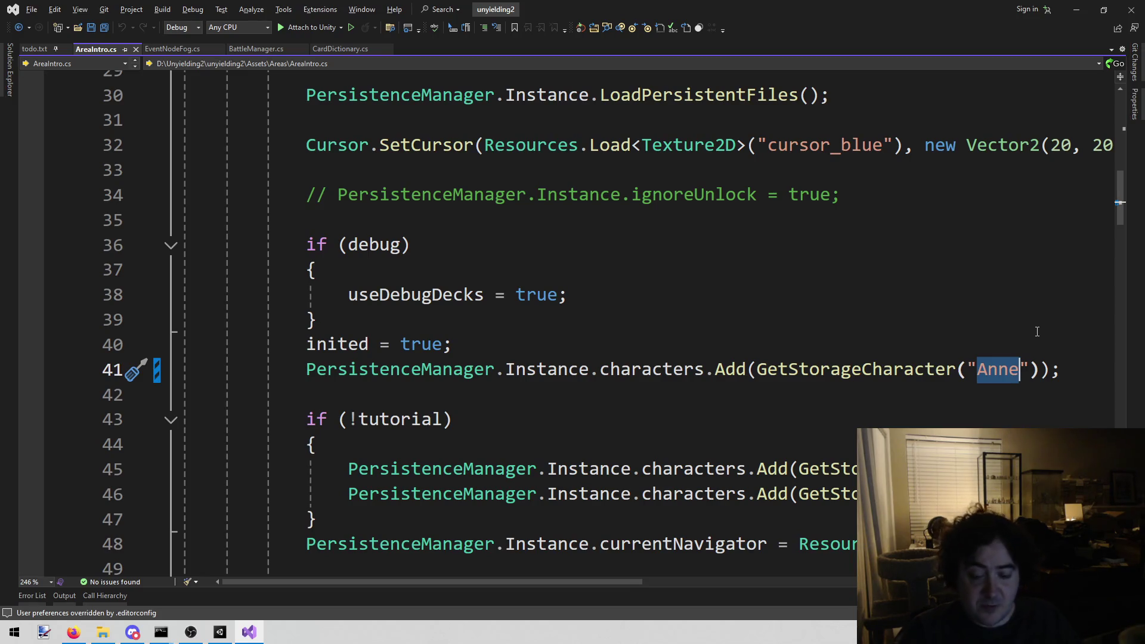
text(Val)
key(Down)
key(Down)
key(Down)
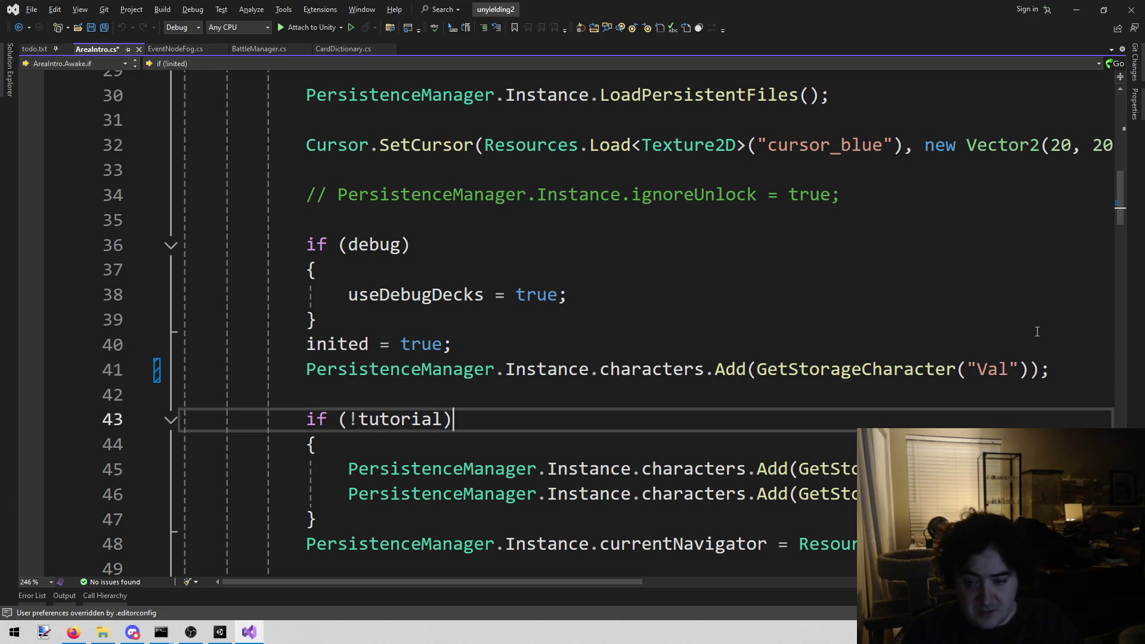
key(Up)
key(alt+Tab)
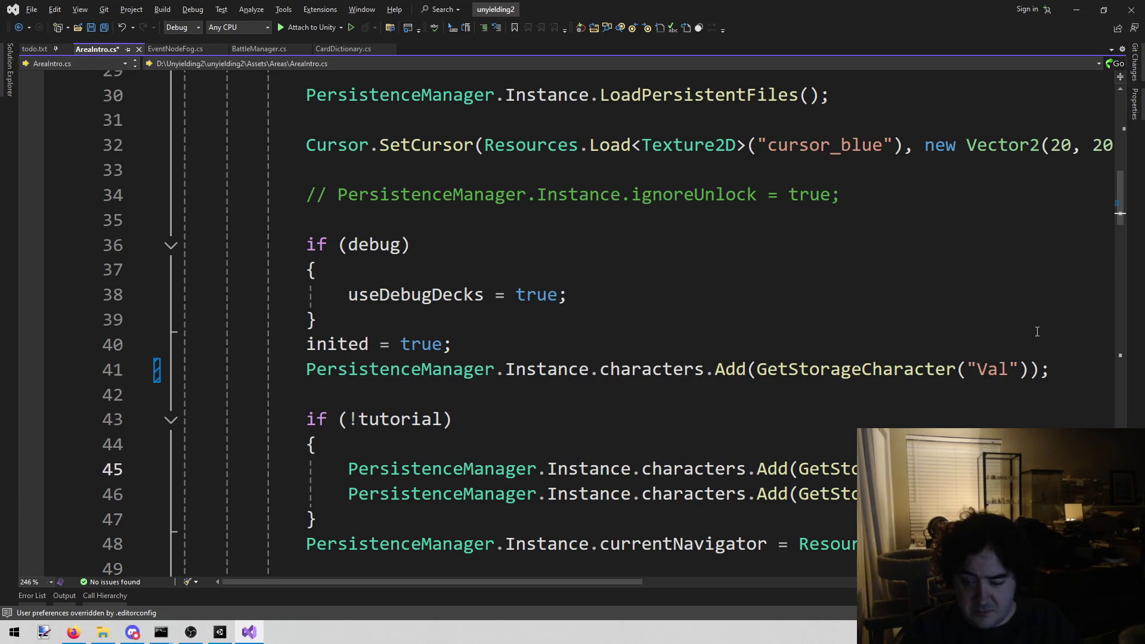
key(ctrl+v)
key(ctrl+s)
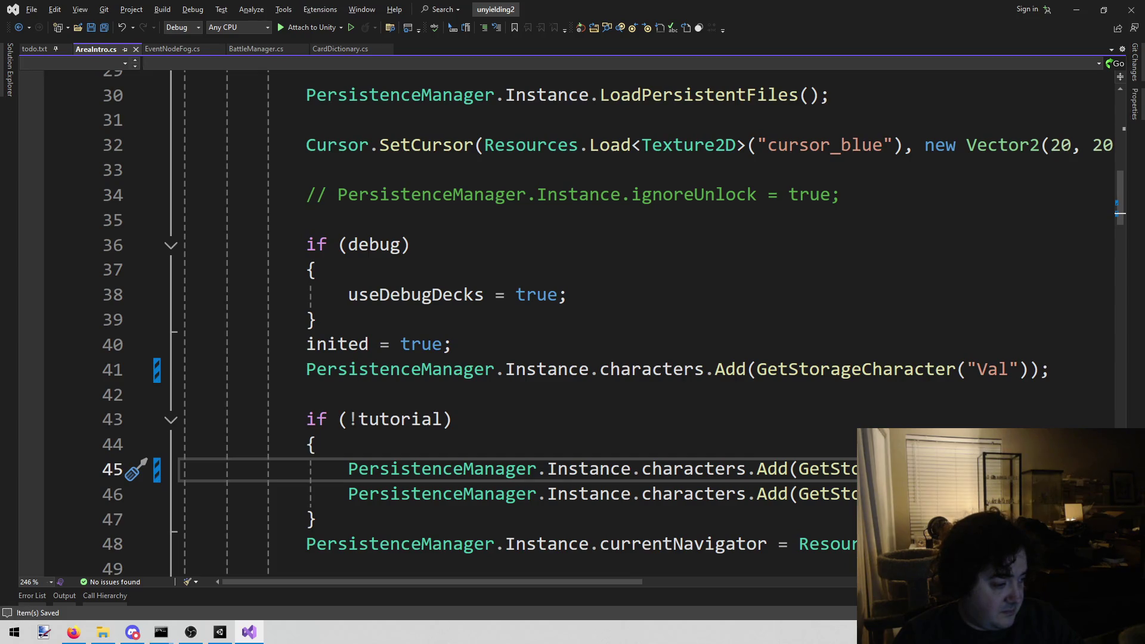
click(220, 632)
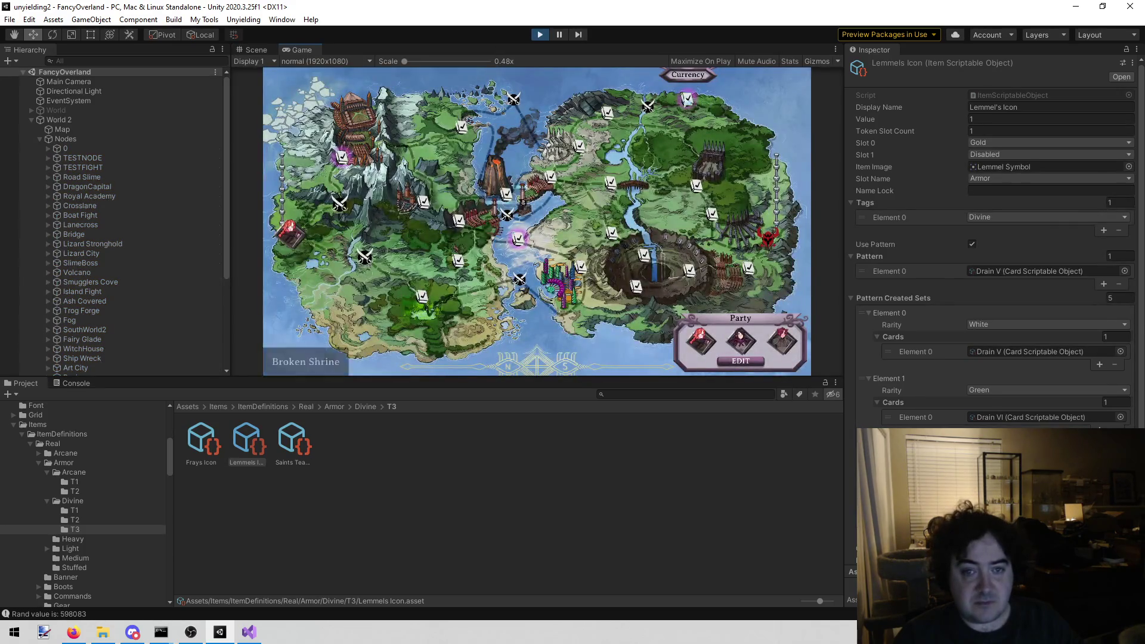
Check in the playtest that the Broken Shrine event offers Sing, then stop play mode
click(518, 239)
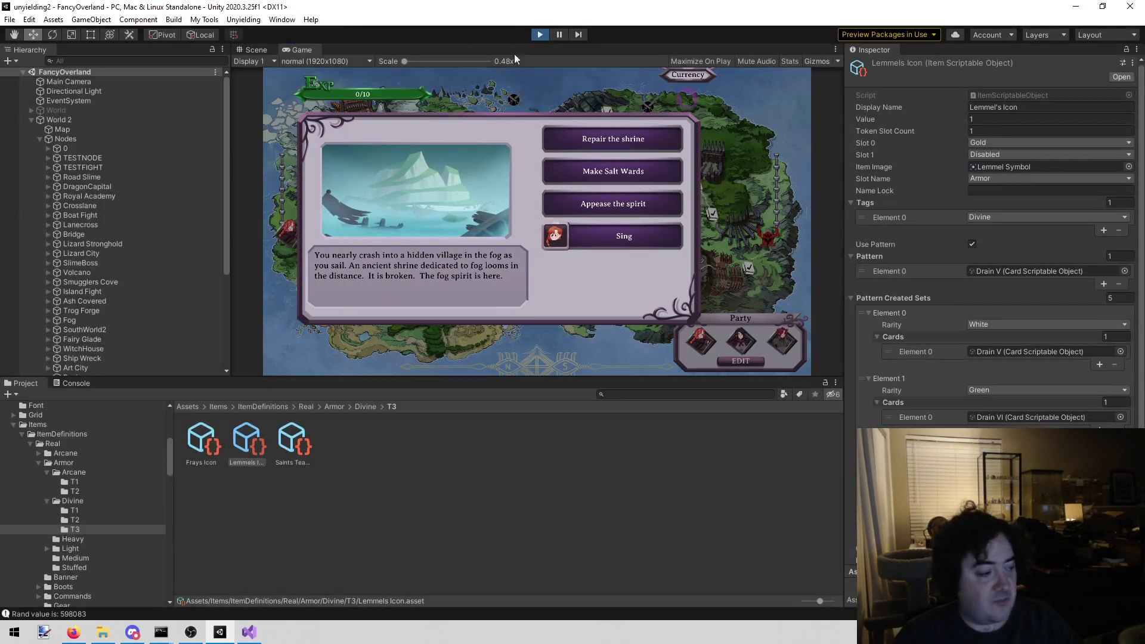
click(539, 34)
key(alt+Tab)
click(427, 435)
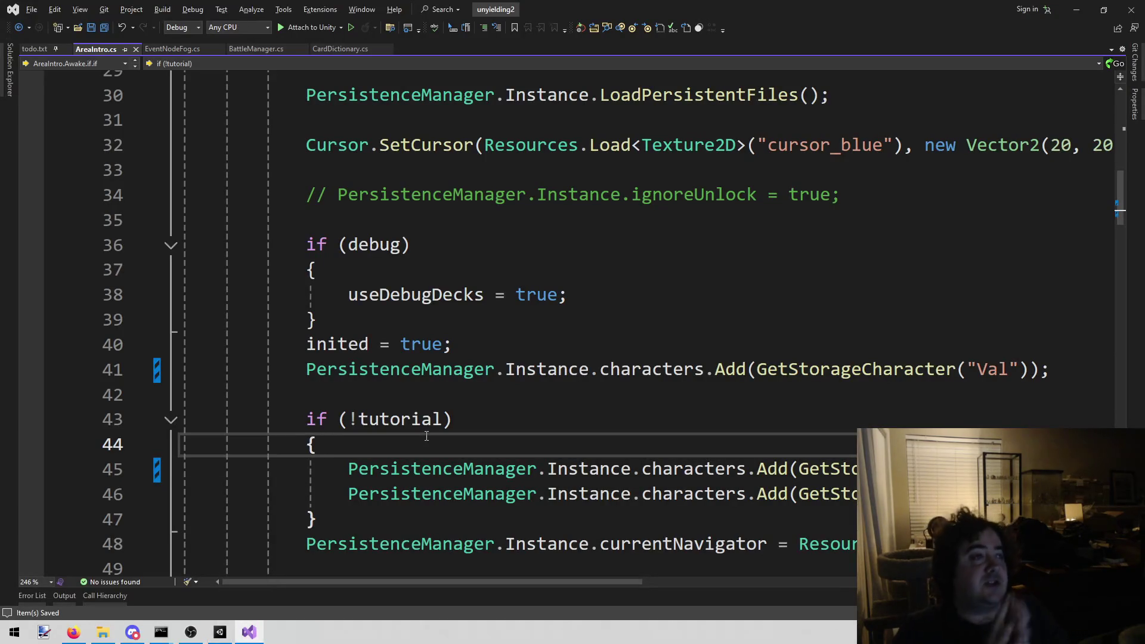
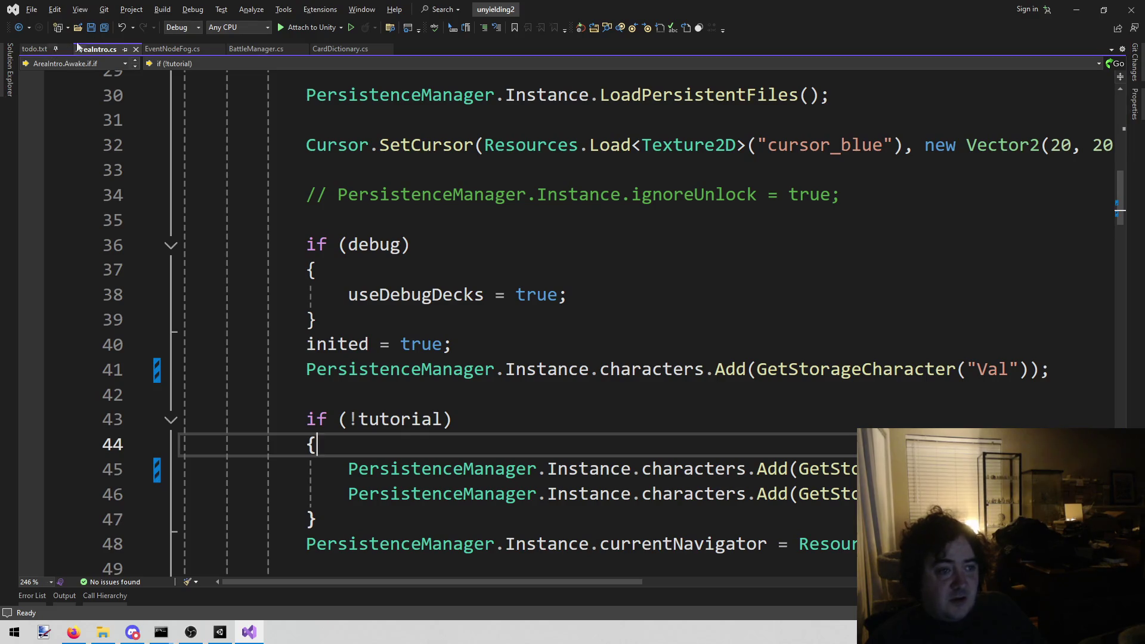
Delete the Exiles: Dance entry and its three item lines from todo.txt
click(172, 48)
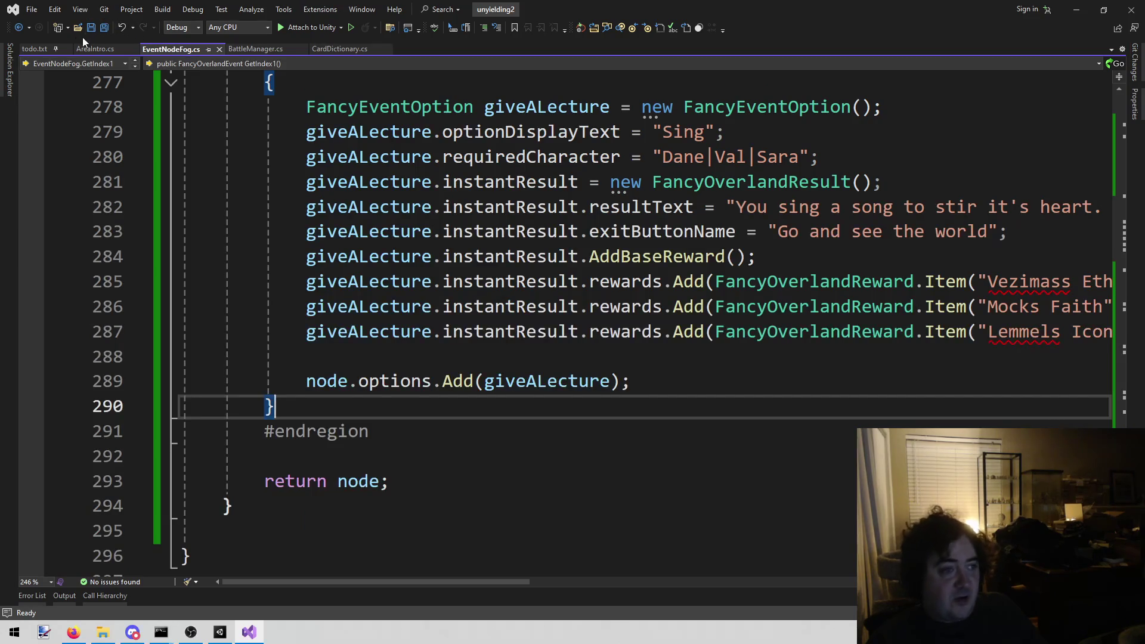
click(35, 48)
mouse_move(609, 321)
mouse_down()
mouse_move(196, 266)
mouse_move(131, 243)
mouse_up()
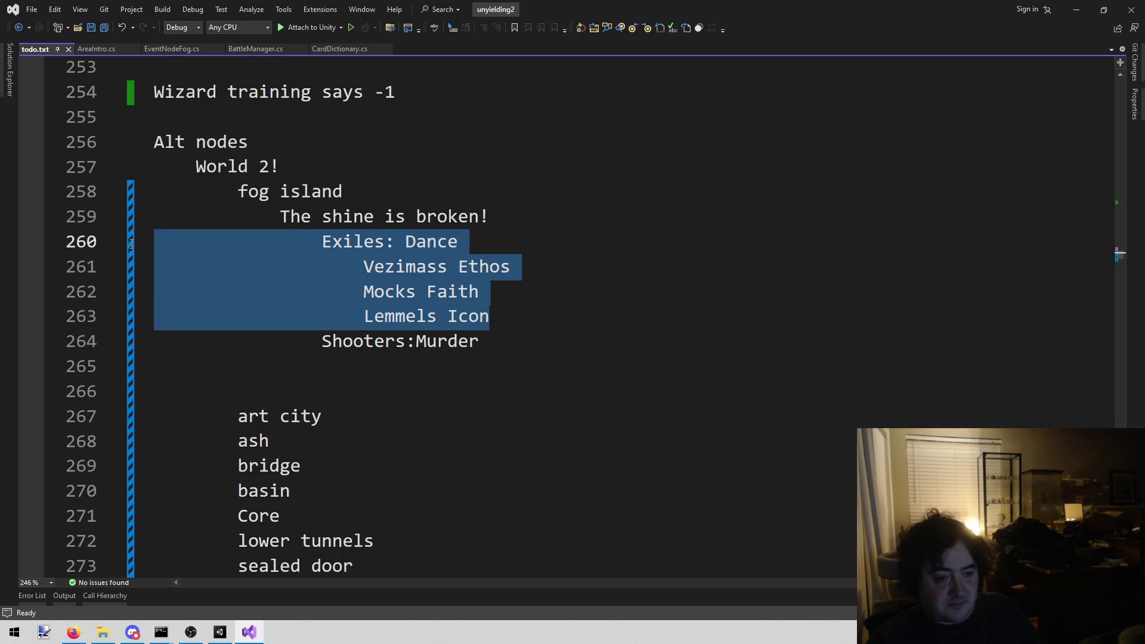
key(BackSpace)
key(BackSpace)
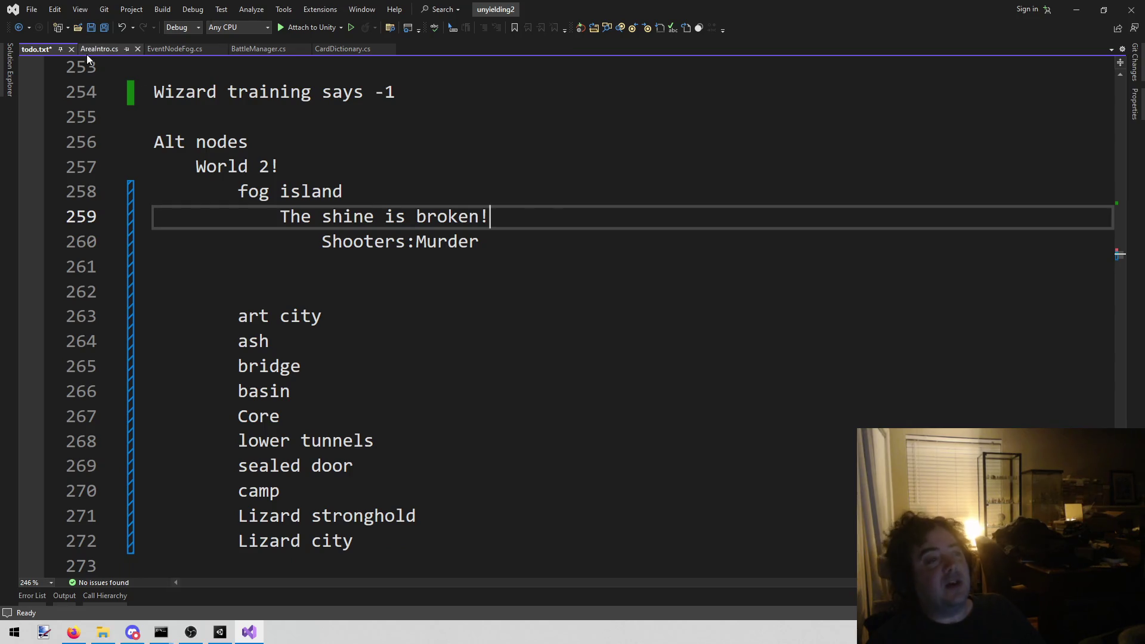
Back in EventNodeFog.cs, select the whole Sing region
click(160, 46)
scroll(435, 465, up, 2)
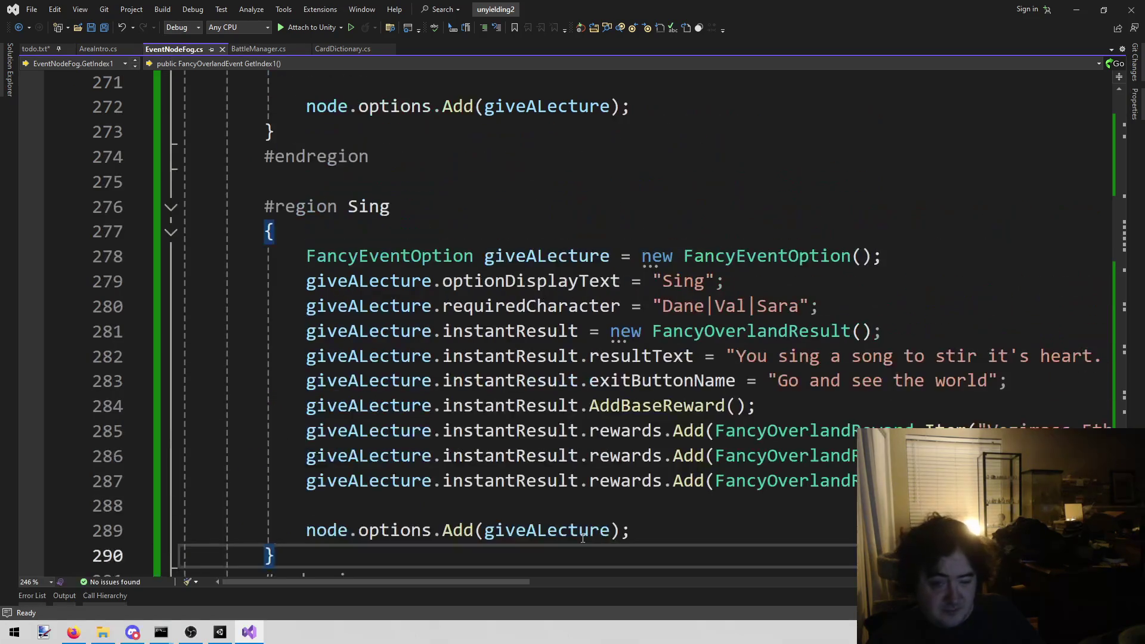
scroll(436, 466, down, 2)
mouse_move(371, 431)
mouse_down()
mouse_move(270, 406)
mouse_move(265, 134)
mouse_up()
key(ctrl+c)
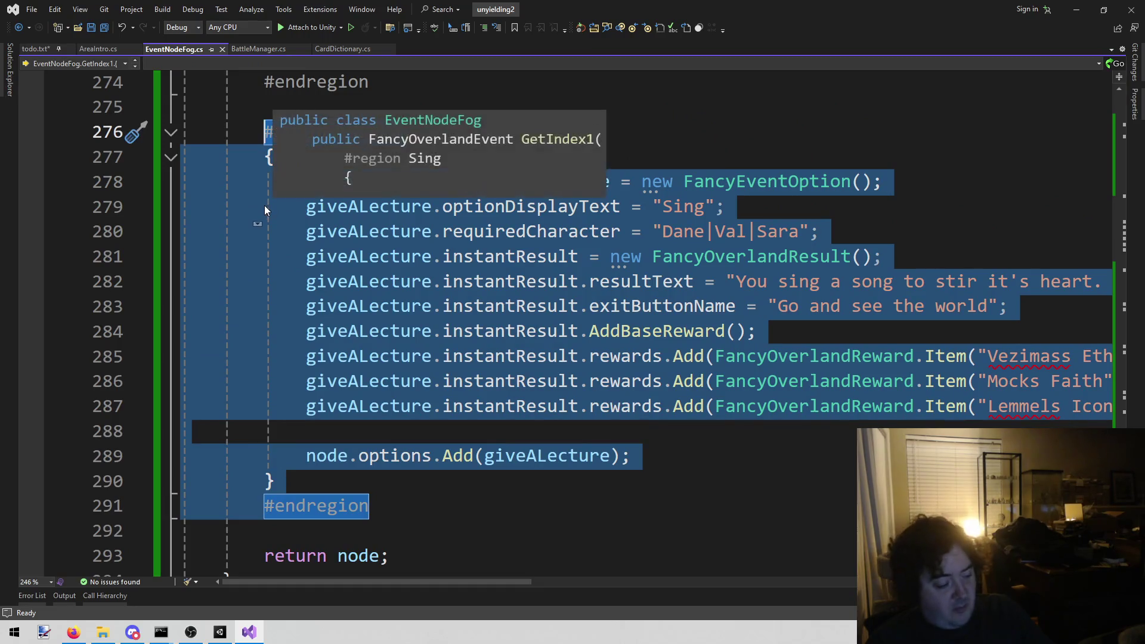
Paste a copy of the Sing region below it and rename the copy Murder
click(433, 503)
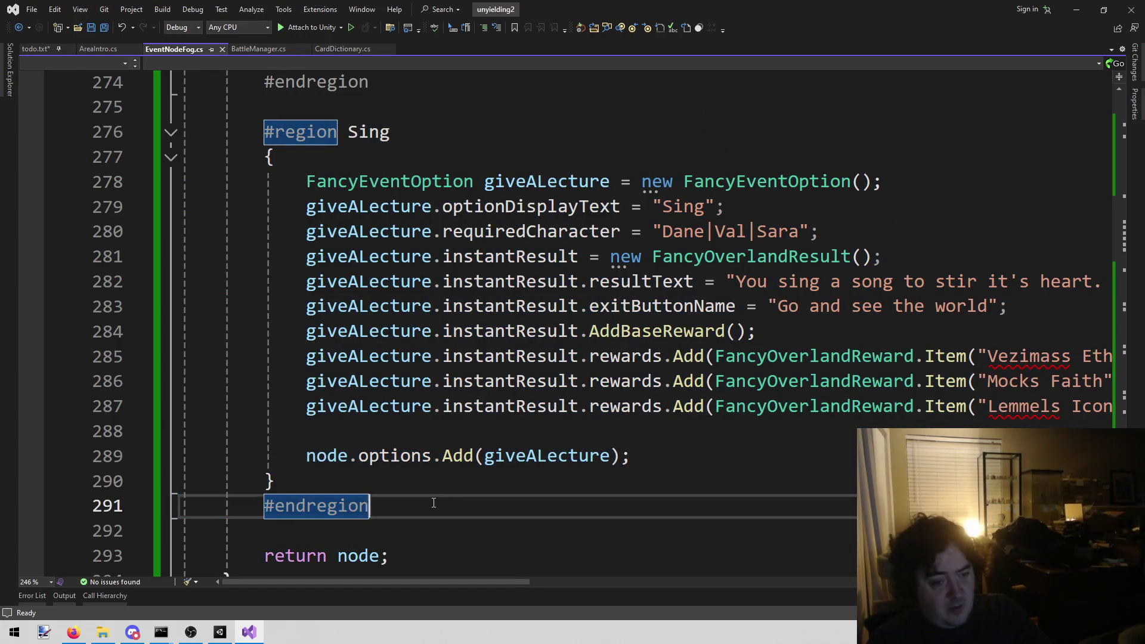
key(Return)
key(ctrl+v)
scroll(434, 503, up, 3)
click(359, 415)
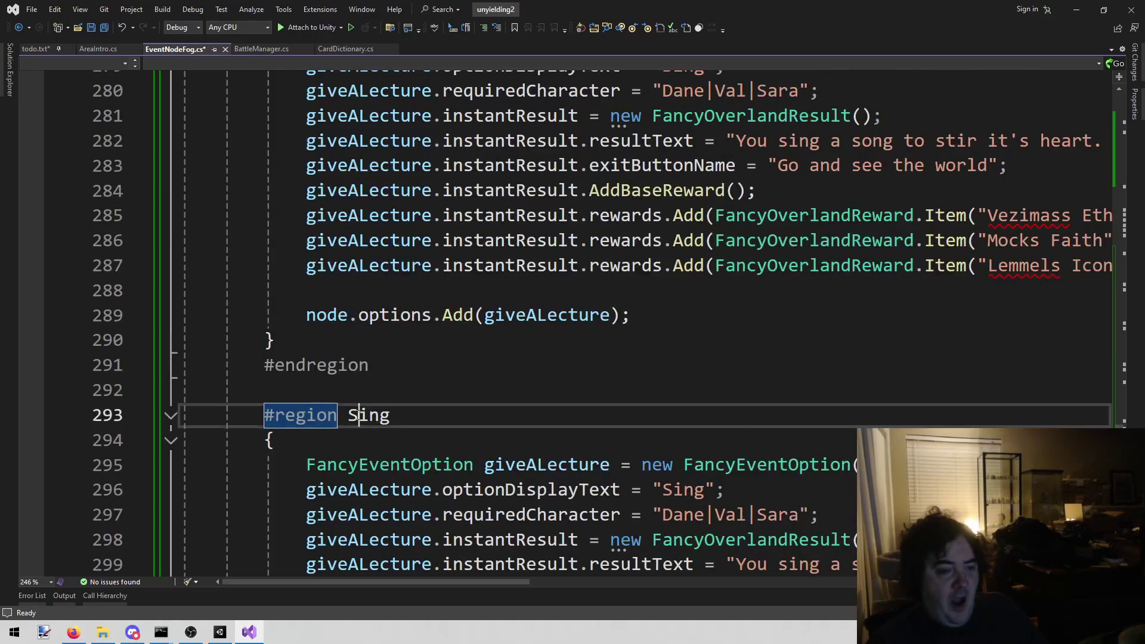
double_click(358, 415)
text(Murder)
double_click(683, 490)
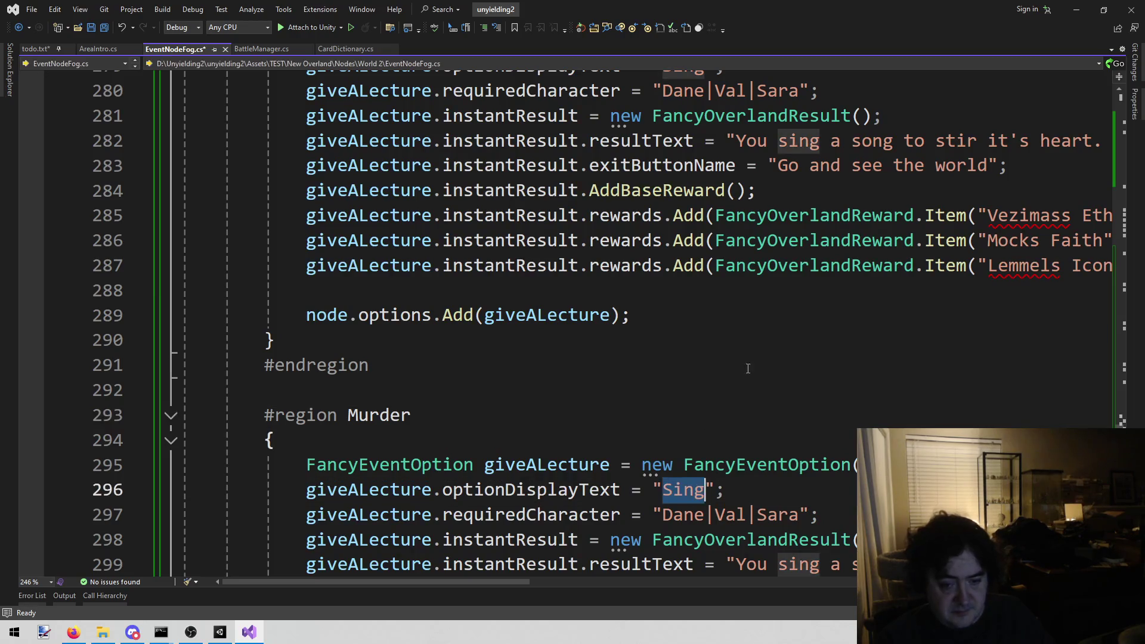
Replace required characters Dane, Val and Sara with Black Knight, Lenette and David
scroll(782, 289, down, 1)
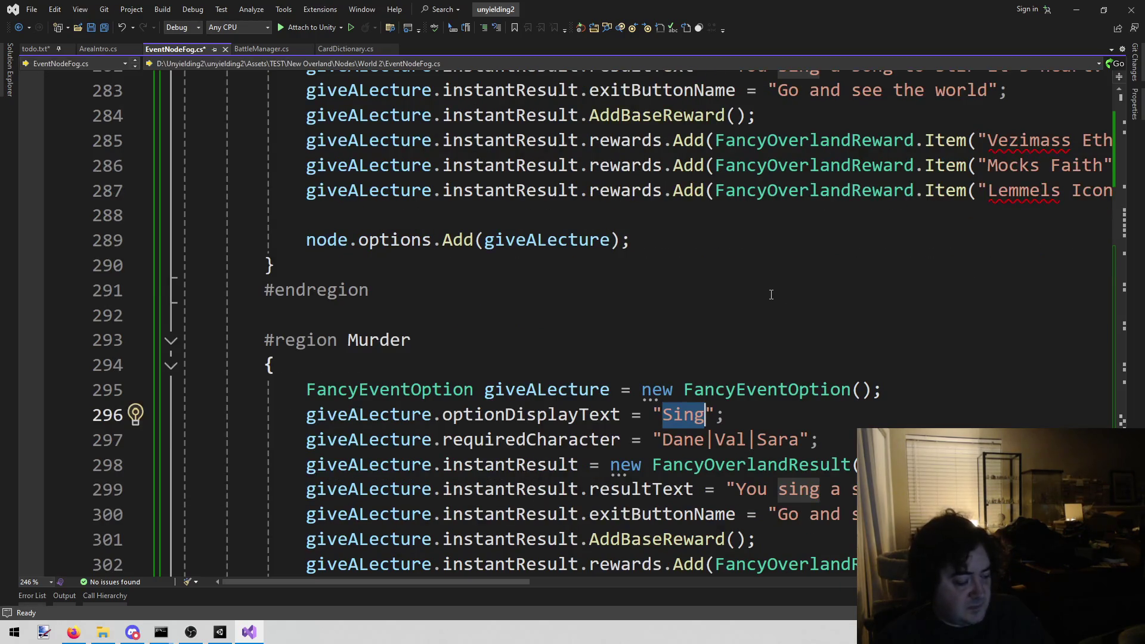
scroll(721, 331, down, 1)
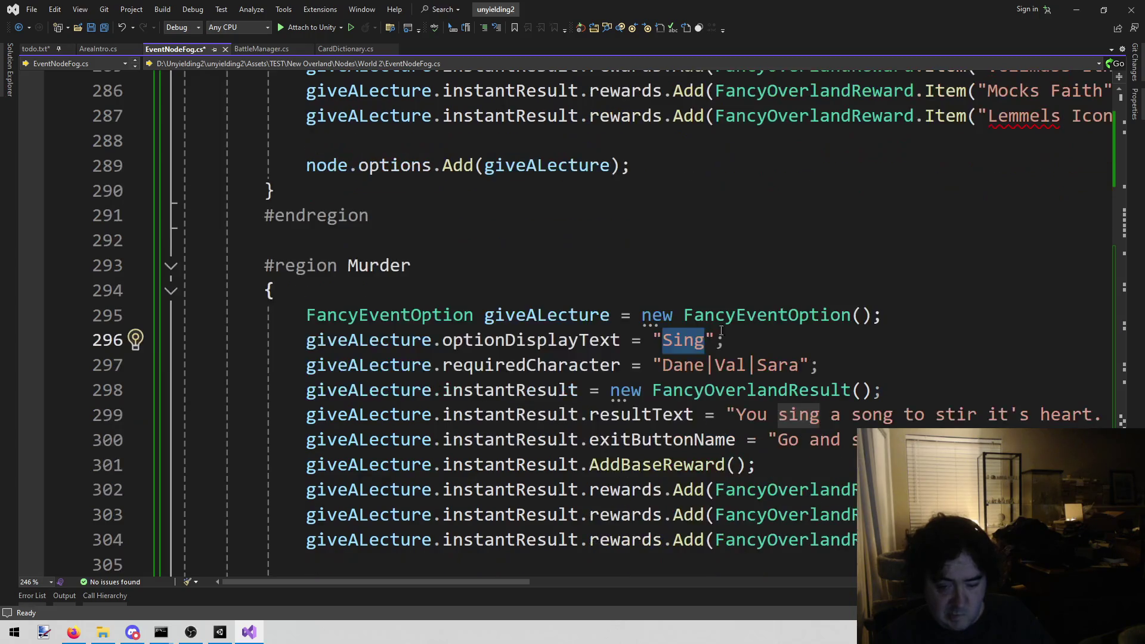
double_click(683, 365)
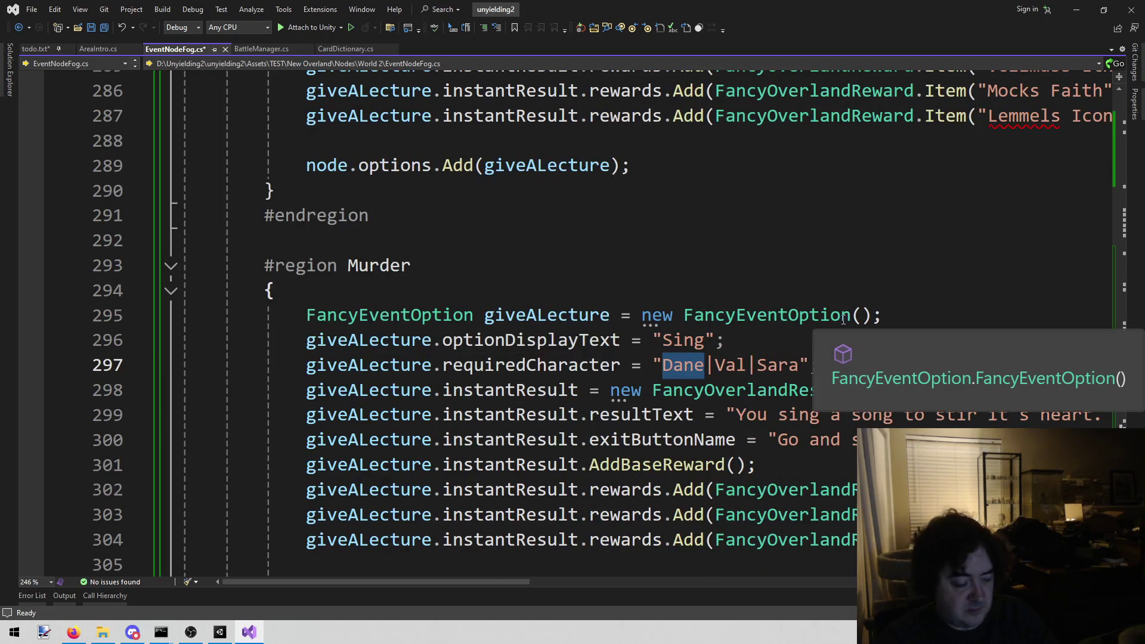
text(Black Knight)
key(Right)
key(ctrl+shift+Right)
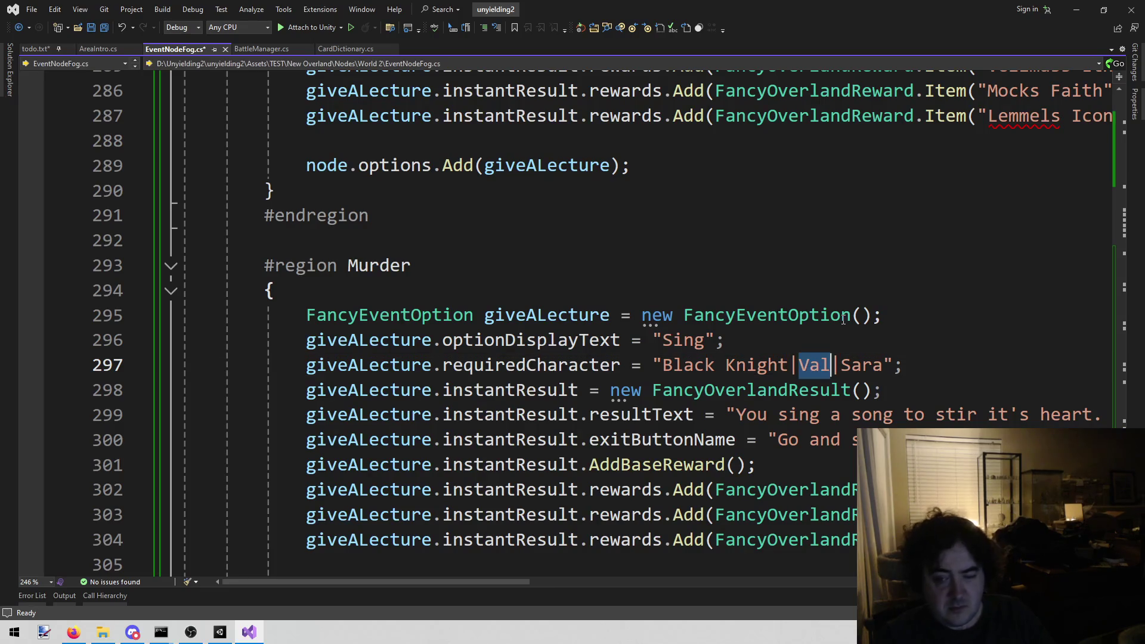
text(Lem)
key(BackSpace)
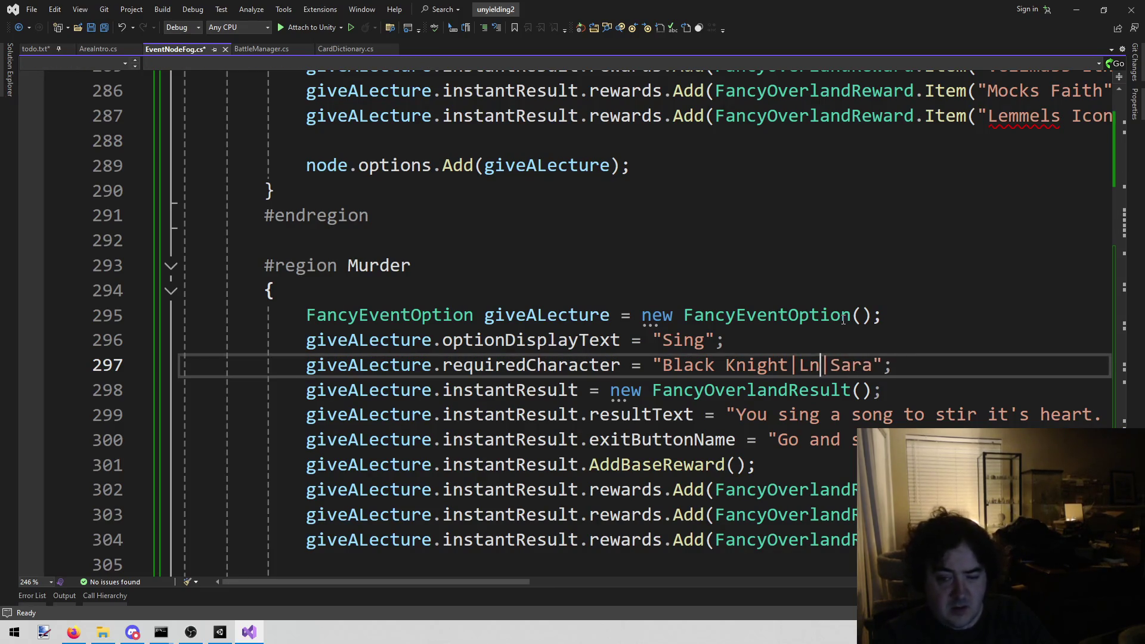
text(nette)
key(Right)
key(ctrl+shift+Right)
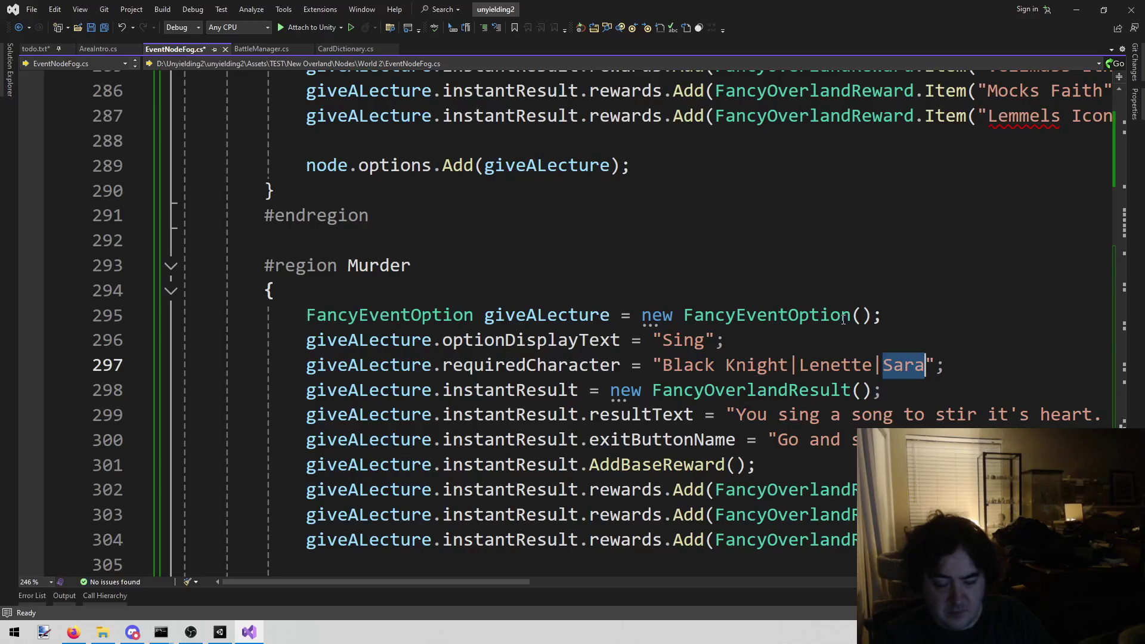
text(David)
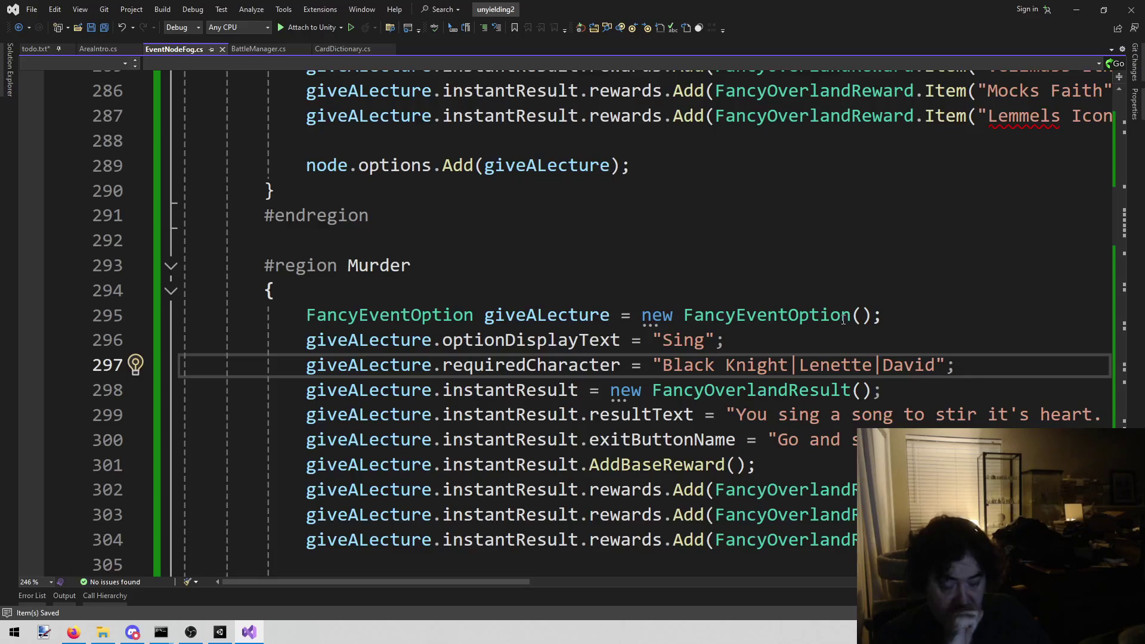
Change the copied option's display text to 'Kill that spirit'
key(Up)
key(Left)
key(Left)
key(ctrl+shift+Left)
text(Kill that spirit)
key(Down)
key(Down)
key(Down)
key(ctrl+Left)
key(ctrl+Left)
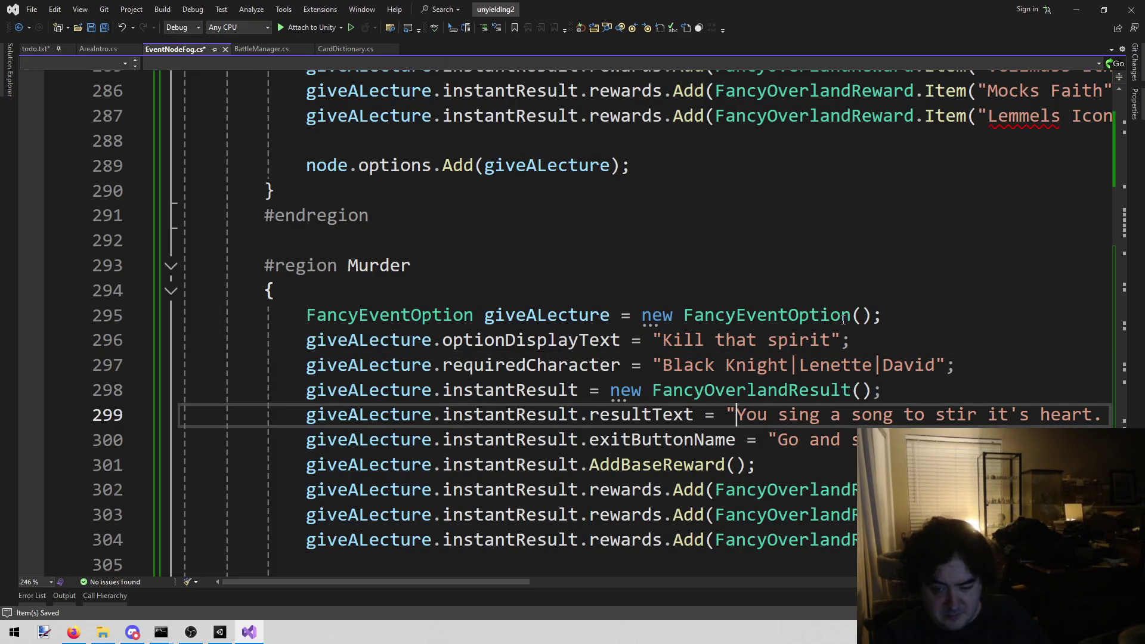
Replace the result text with a message about killing the spirit's physical body, sending it away
key(shift+End)
key(shift+Left)
key(shift+Left)
key(BackSpace)
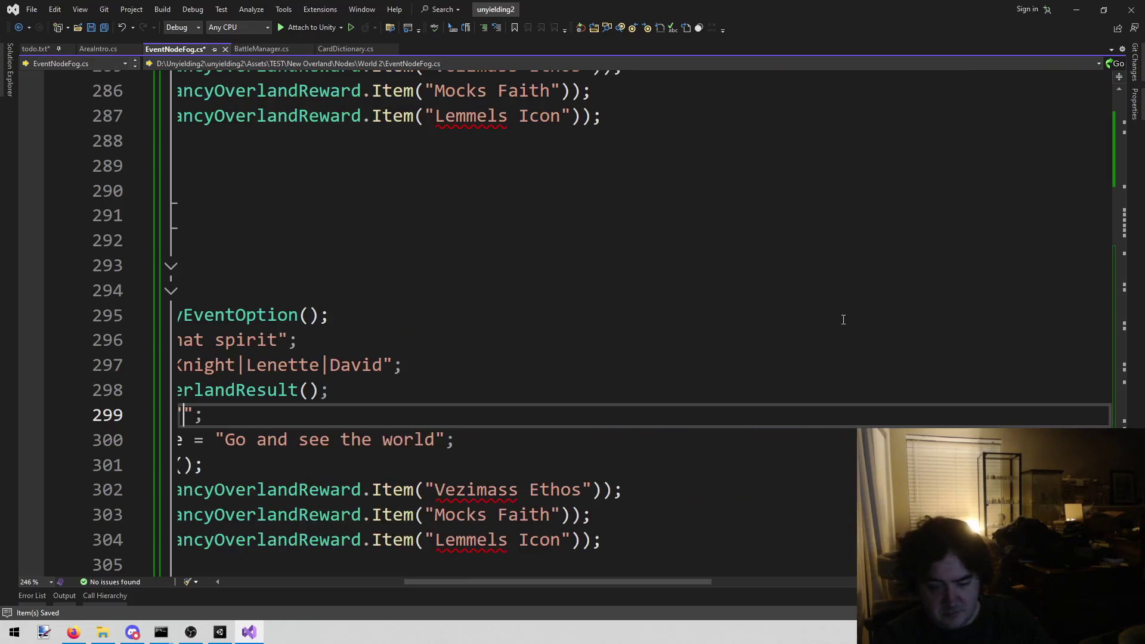
scroll(843, 319, left, 5)
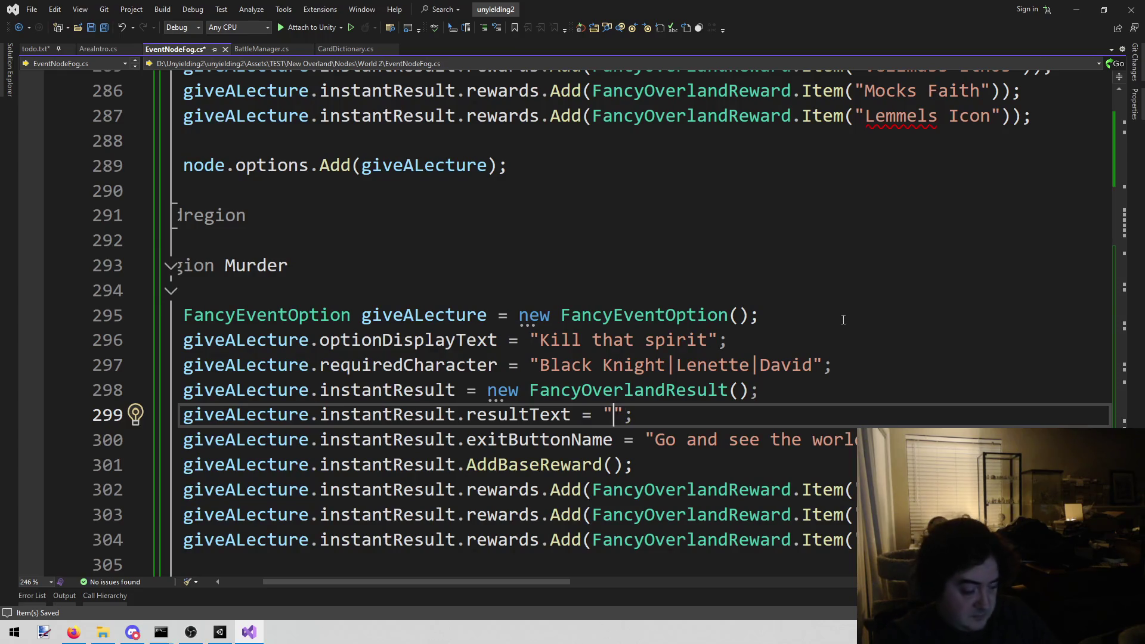
text(The )
text(kill the)
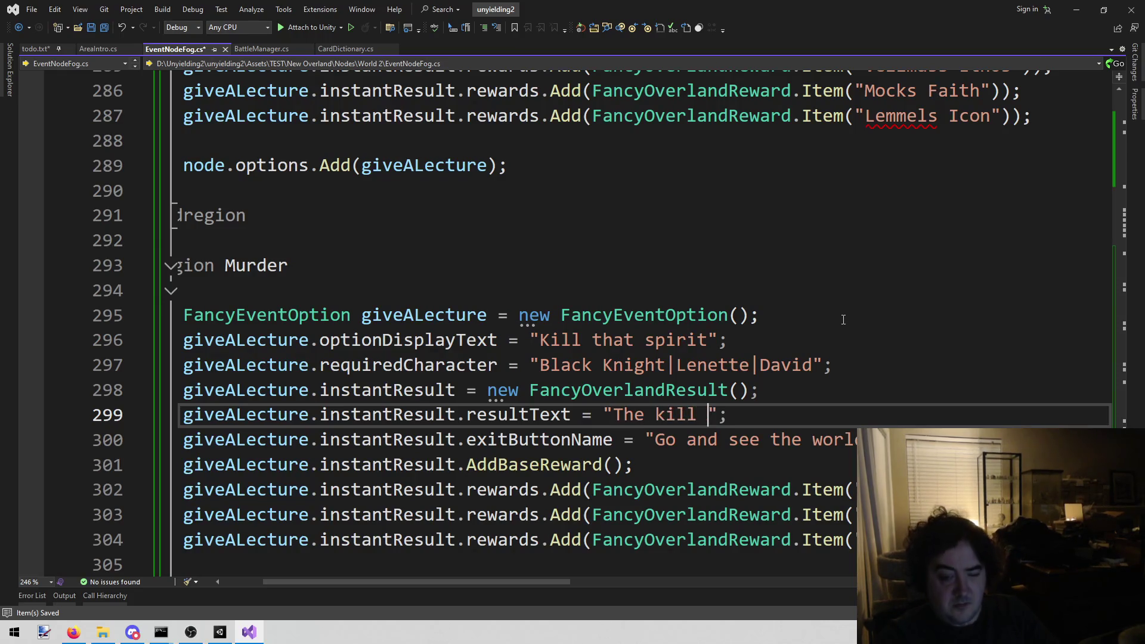
text( ps)
key(BackSpace)
key(BackSpace)
text(spi)
text(rits phyiscal bod)
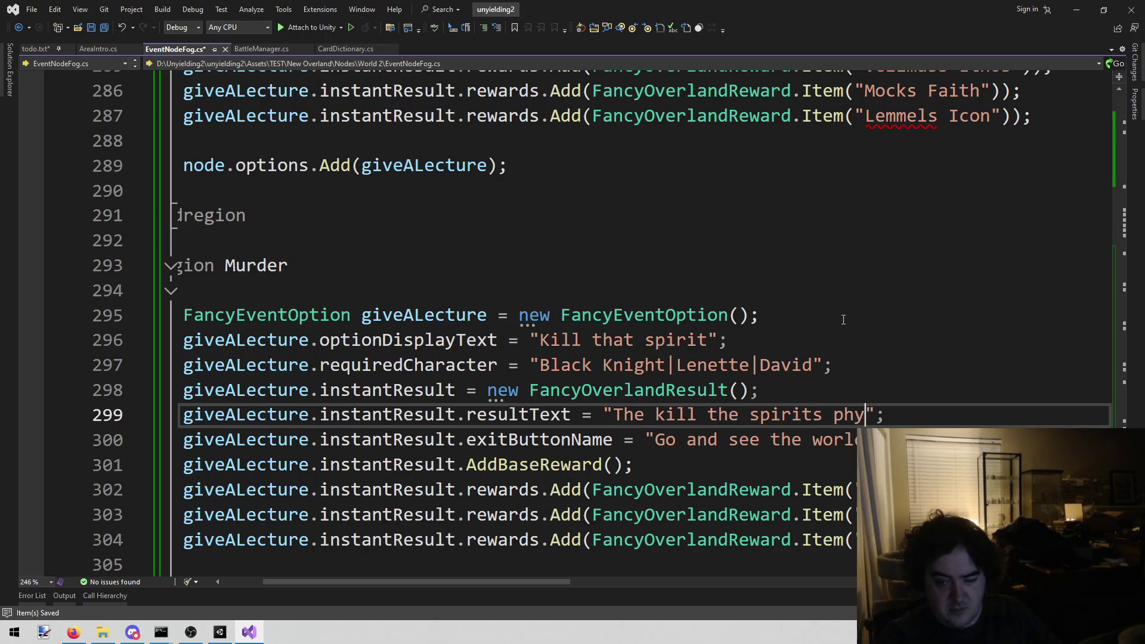
text(y, send)
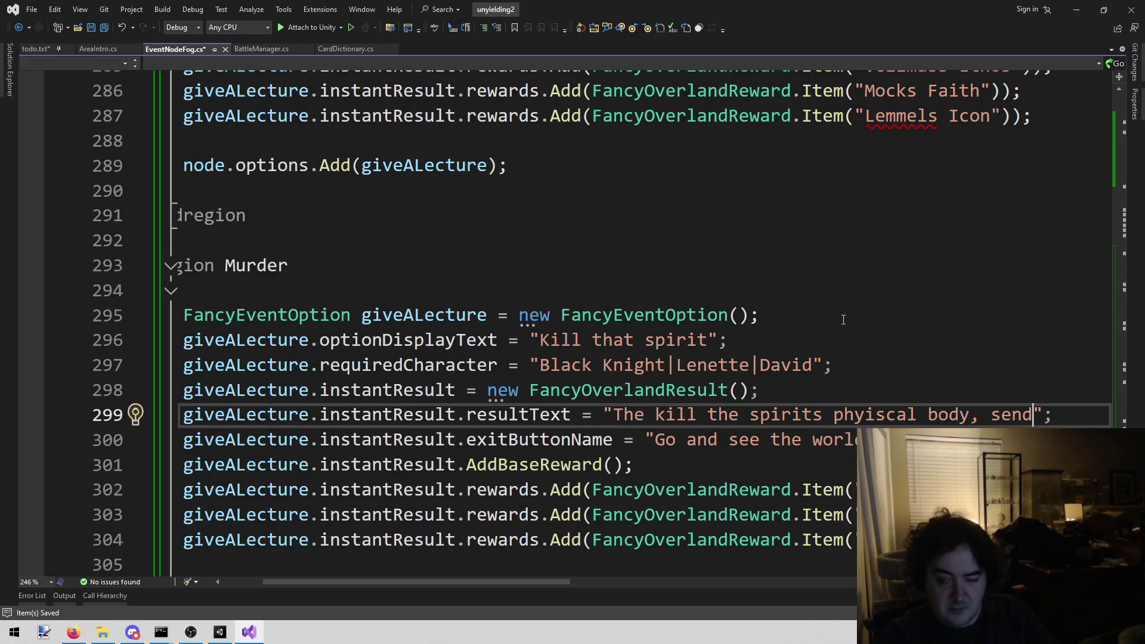
text(ing it )
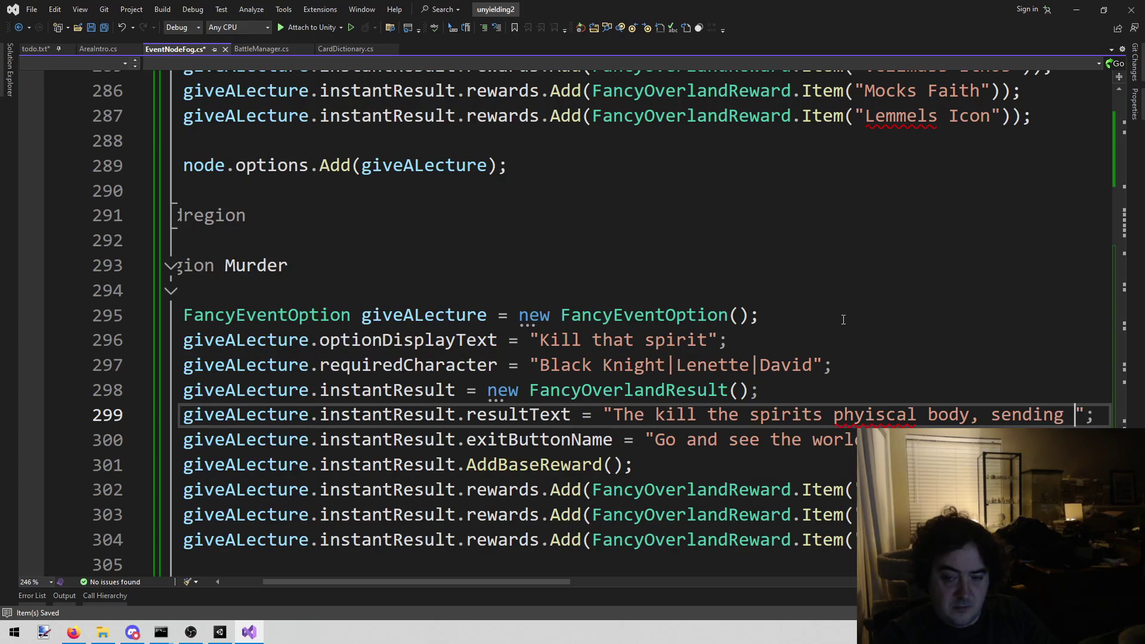
text(awat)
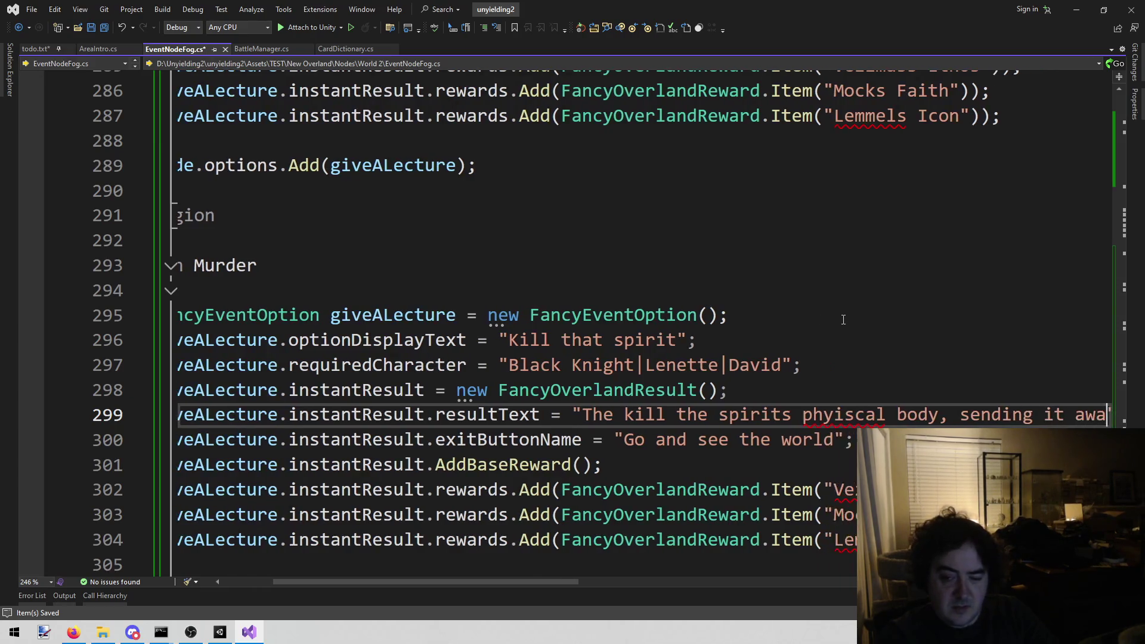
key(BackSpace)
text(y.";)
Change the exit button label from 'Go and see the world' to 'No spirits allowed'
key(Down)
key(Left)
key(Left)
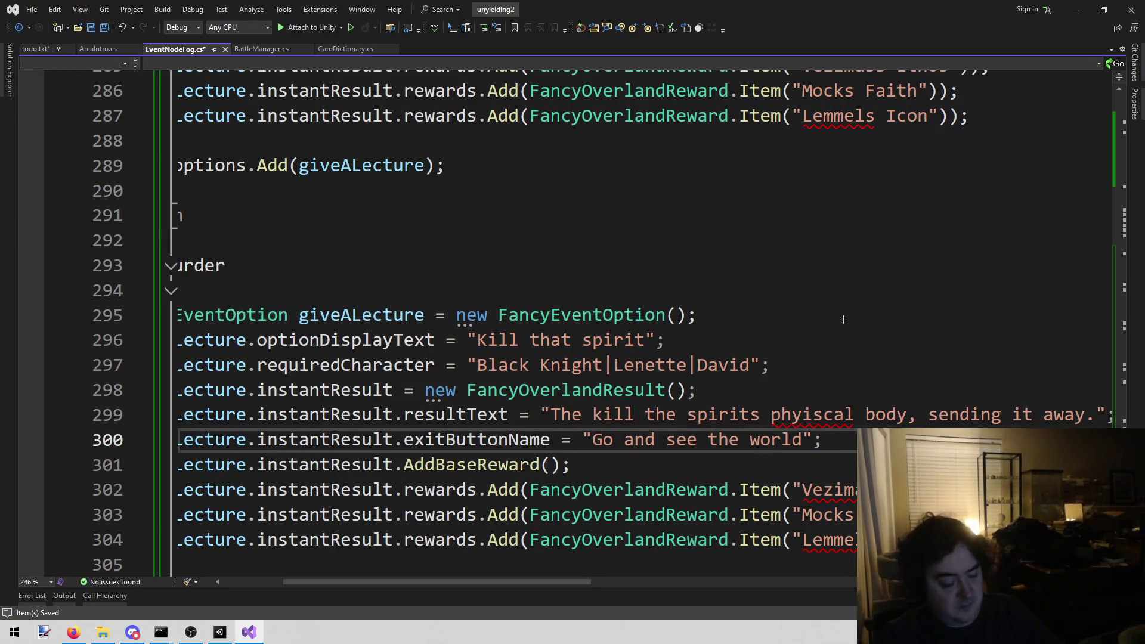
key(ctrl+shift+Left)
key(ctrl+shift+Left)
key(ctrl+shift+Left)
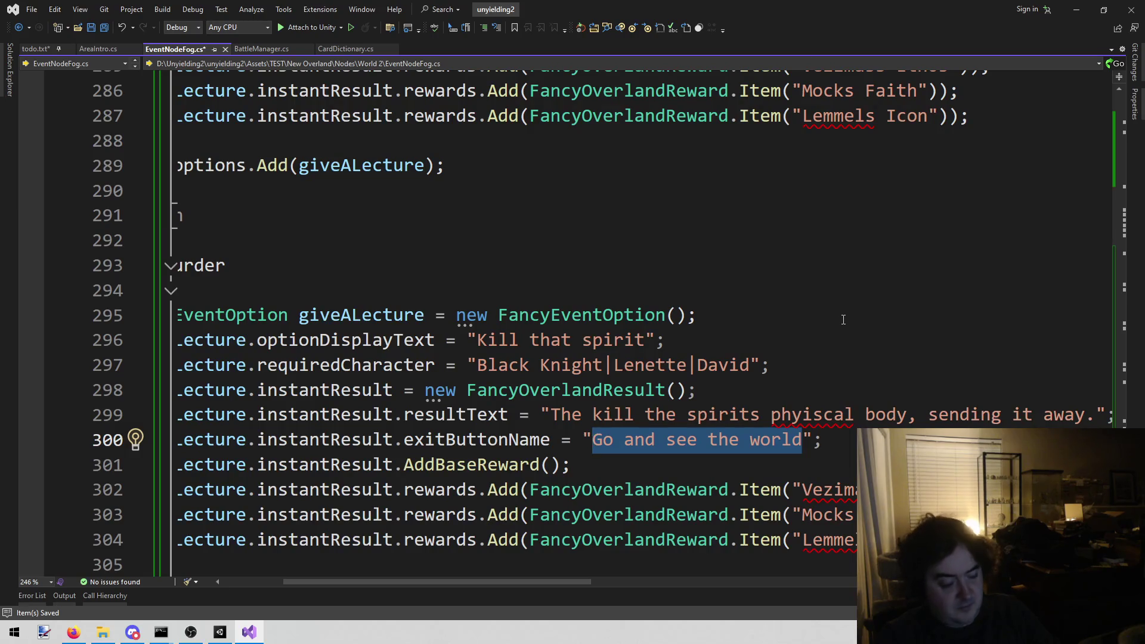
text(No spirits al)
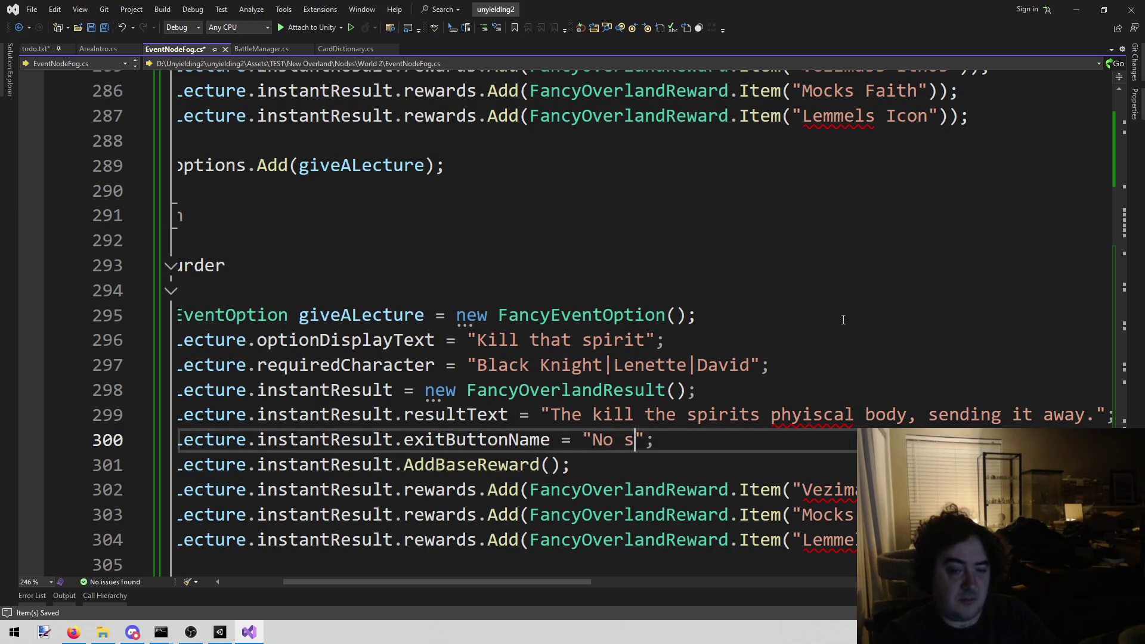
text(lowed)
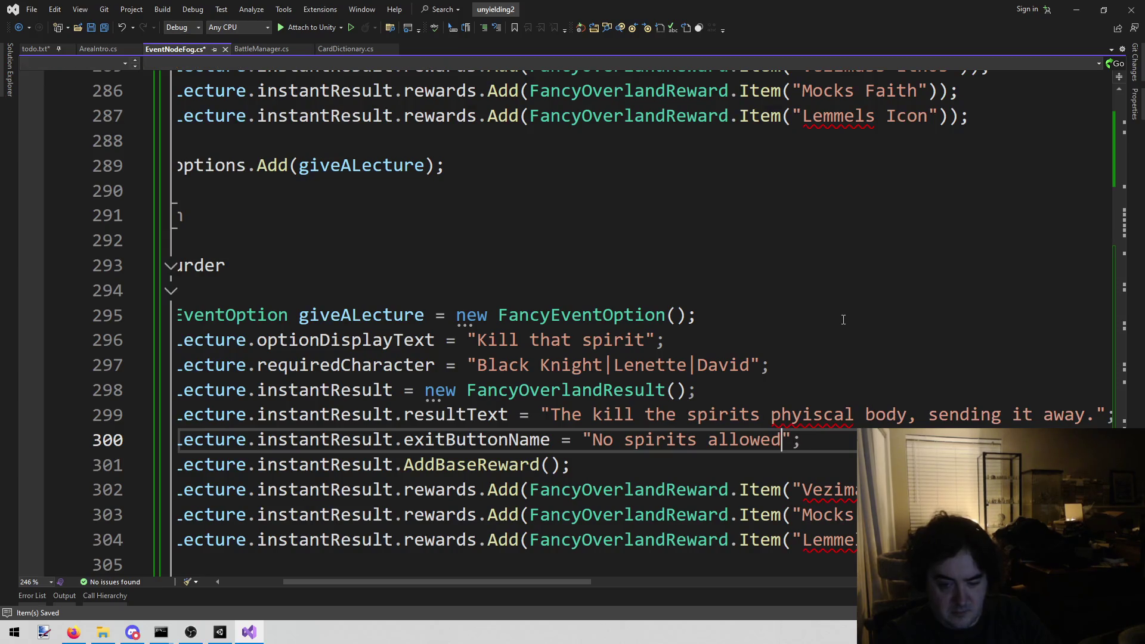
key(Down)
key(Down)
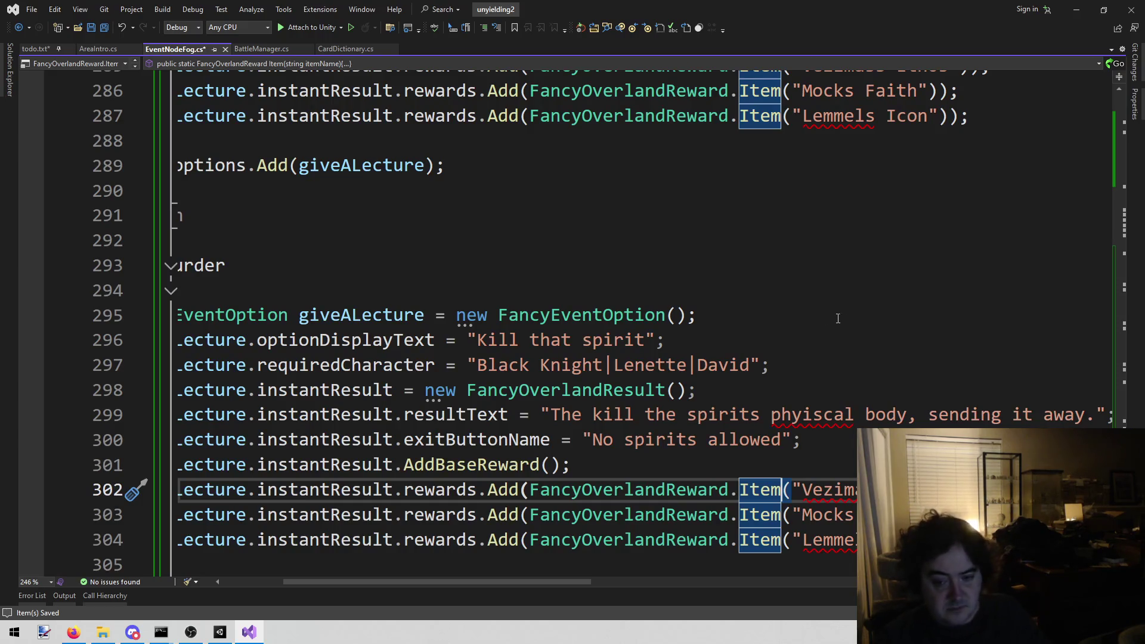
click(221, 628)
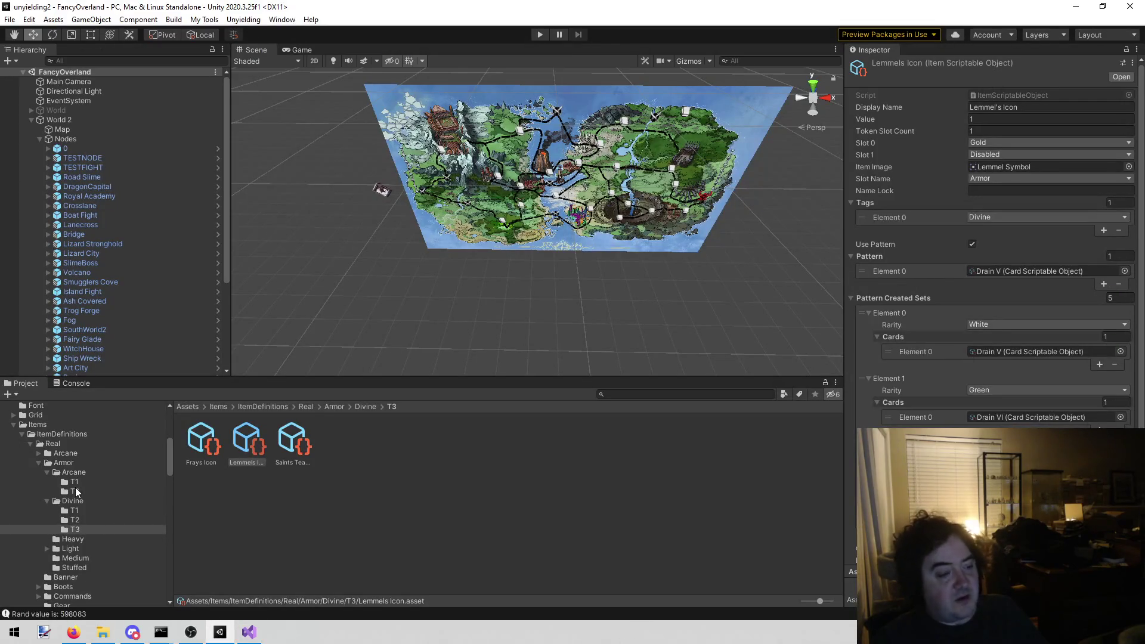
In Unity's Heavy armour folder, find Reinforced Breastplate and copy its name
click(250, 633)
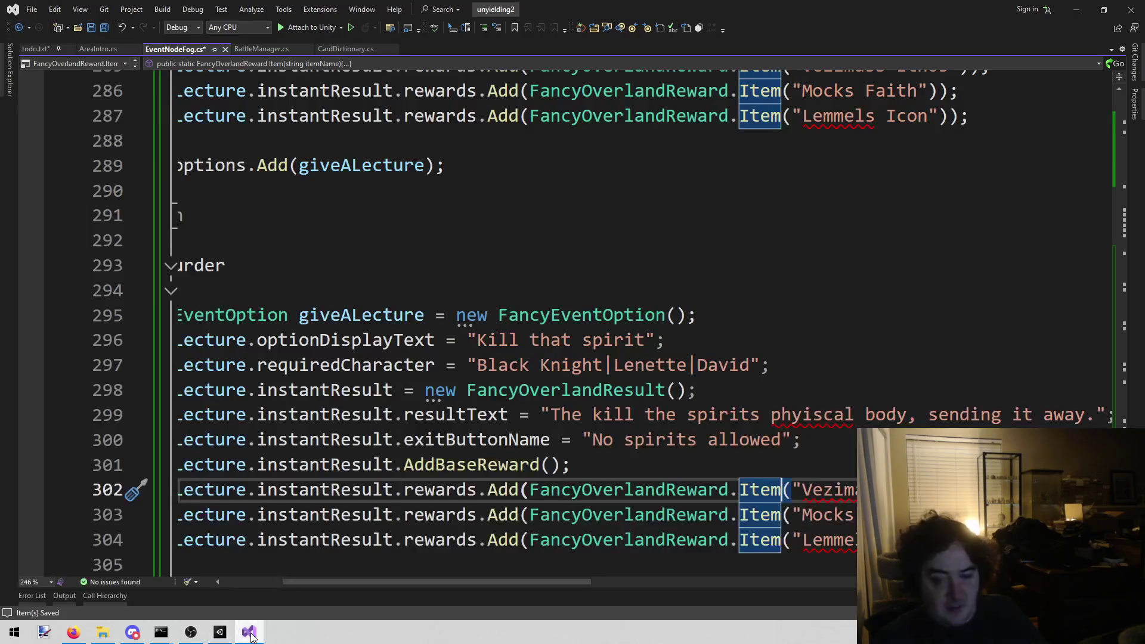
click(221, 633)
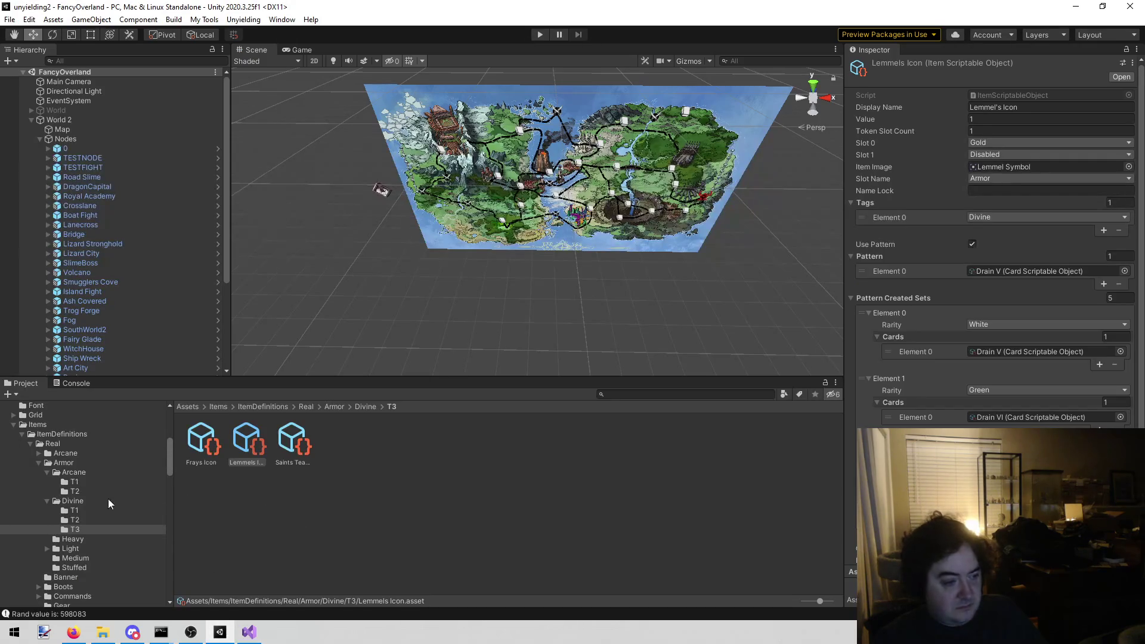
scroll(116, 520, up, 3)
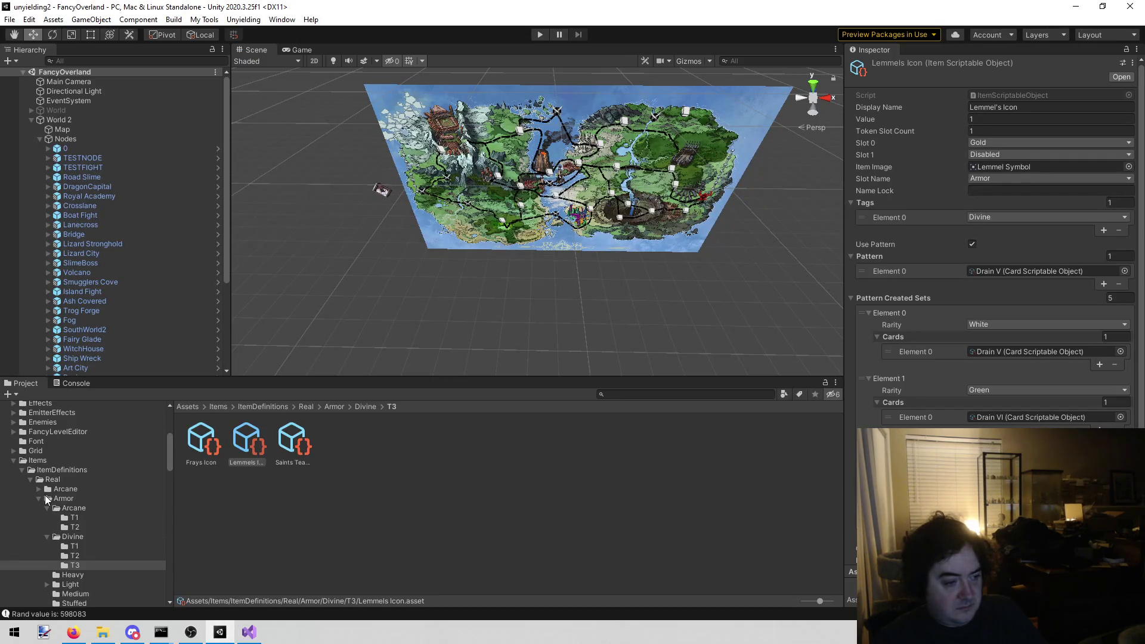
click(47, 509)
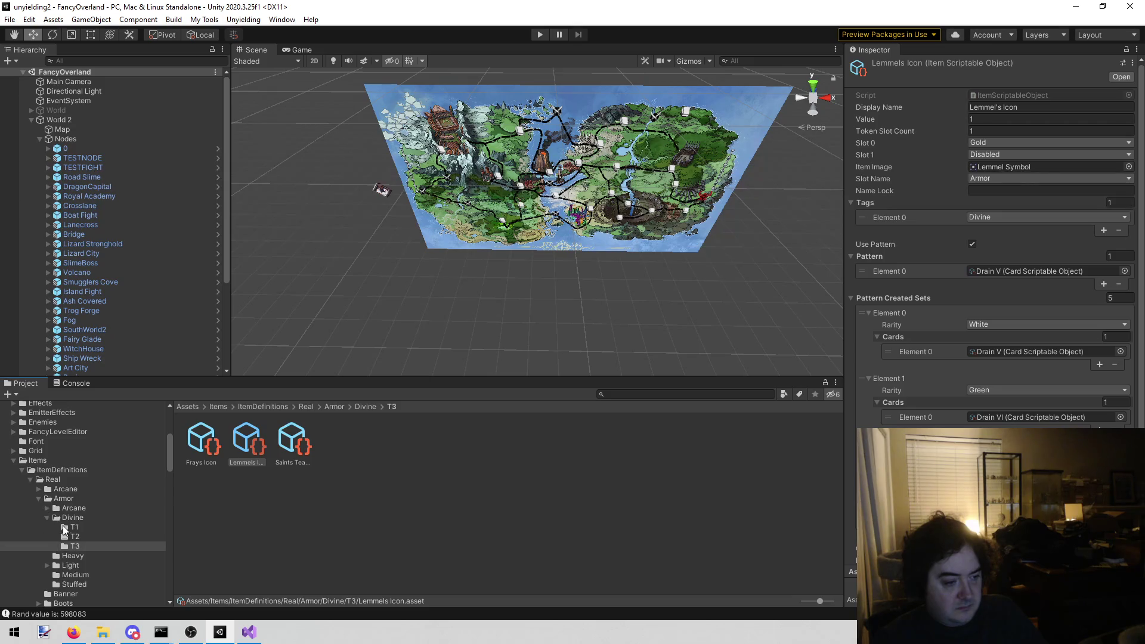
click(74, 558)
click(188, 458)
click(243, 456)
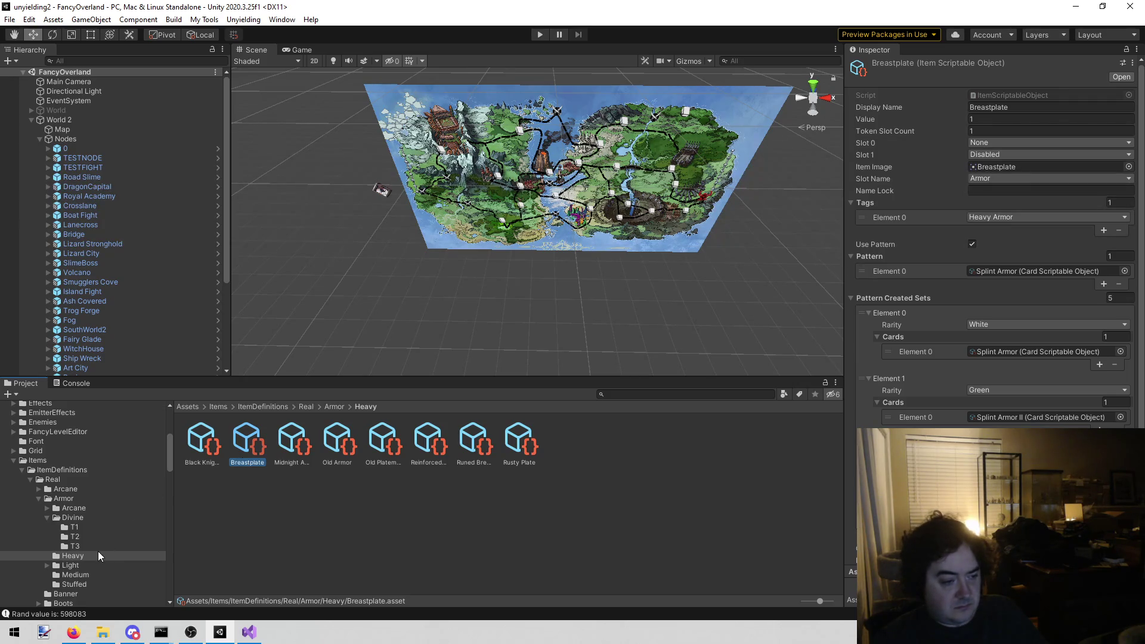
click(285, 438)
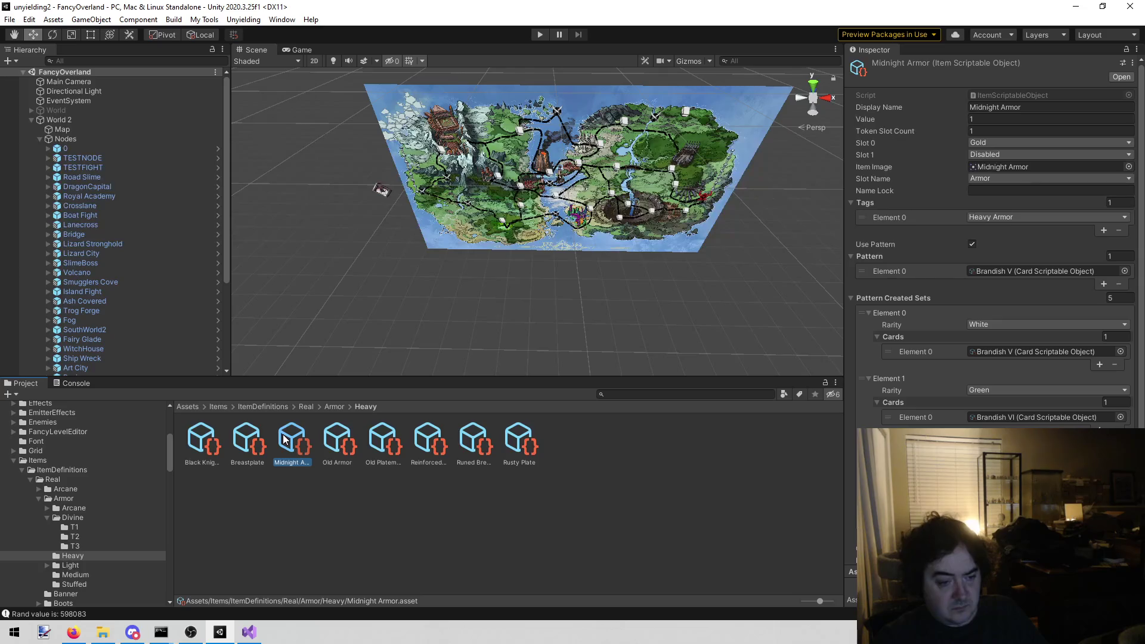
key(Right)
key(Right)
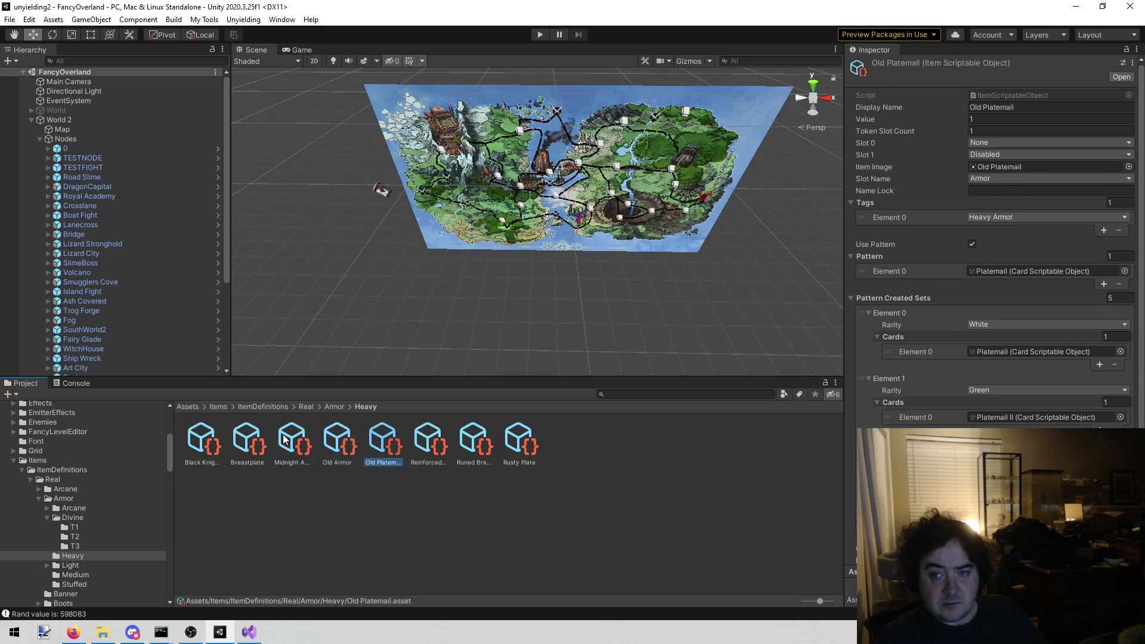
key(Right)
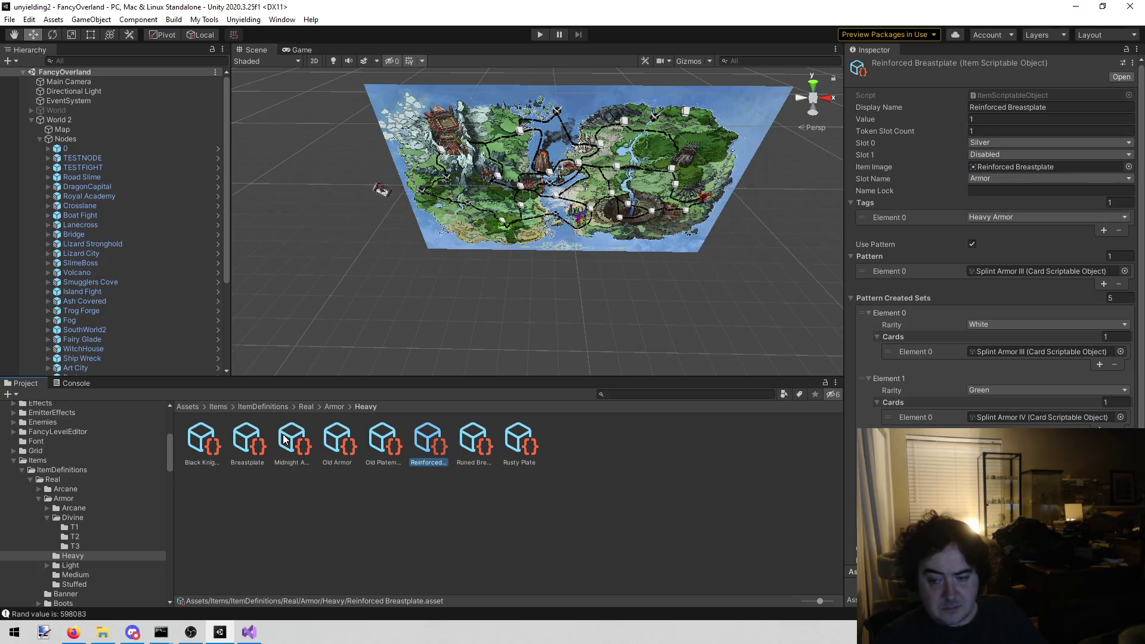
click(423, 462)
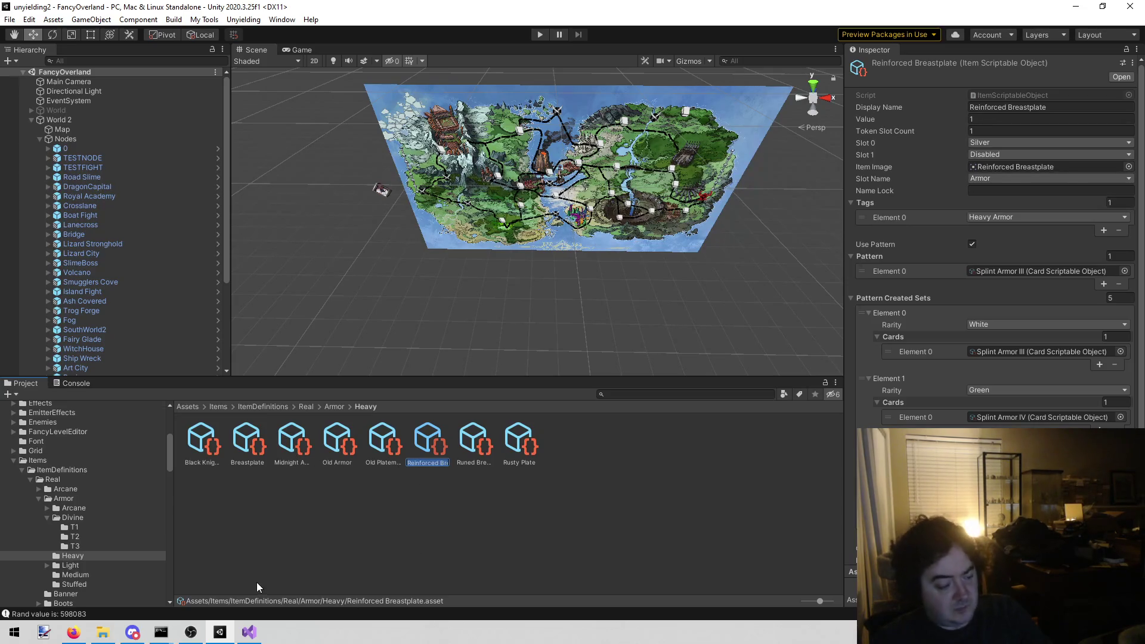
Paste Reinforced Breastplate as the Murder option's first reward on line 302
click(249, 632)
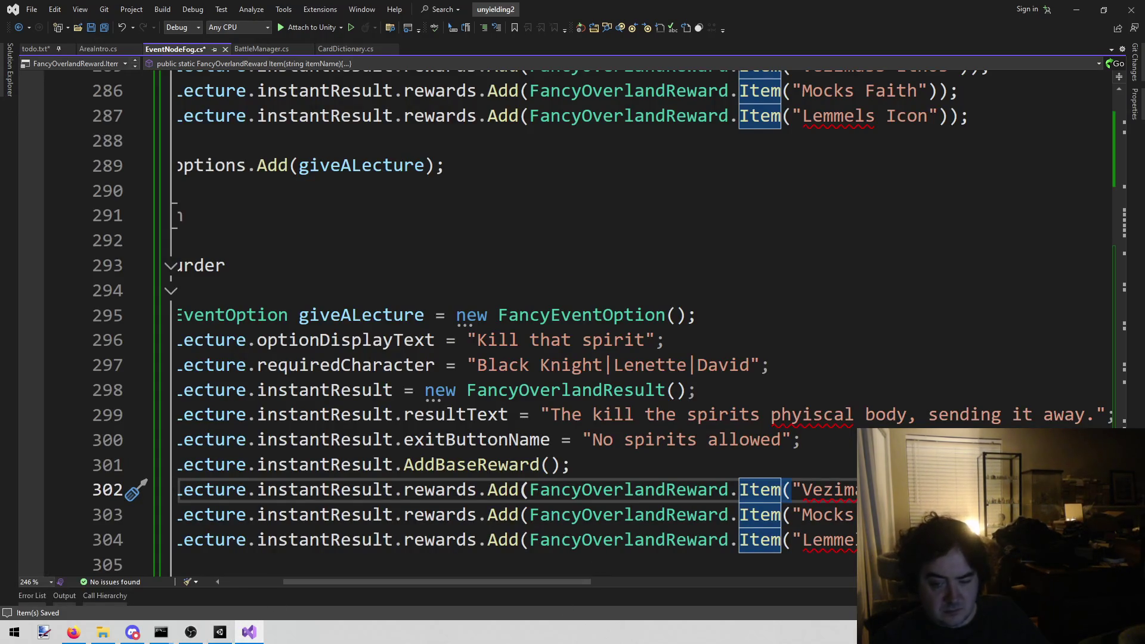
click(794, 504)
double_click(829, 490)
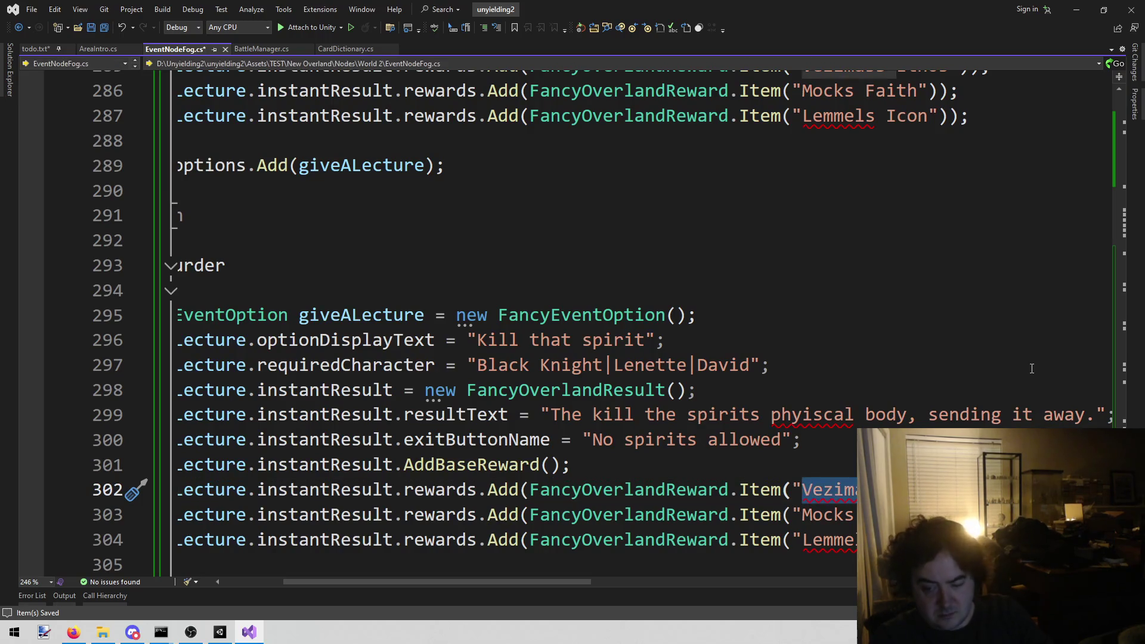
key(ctrl+v)
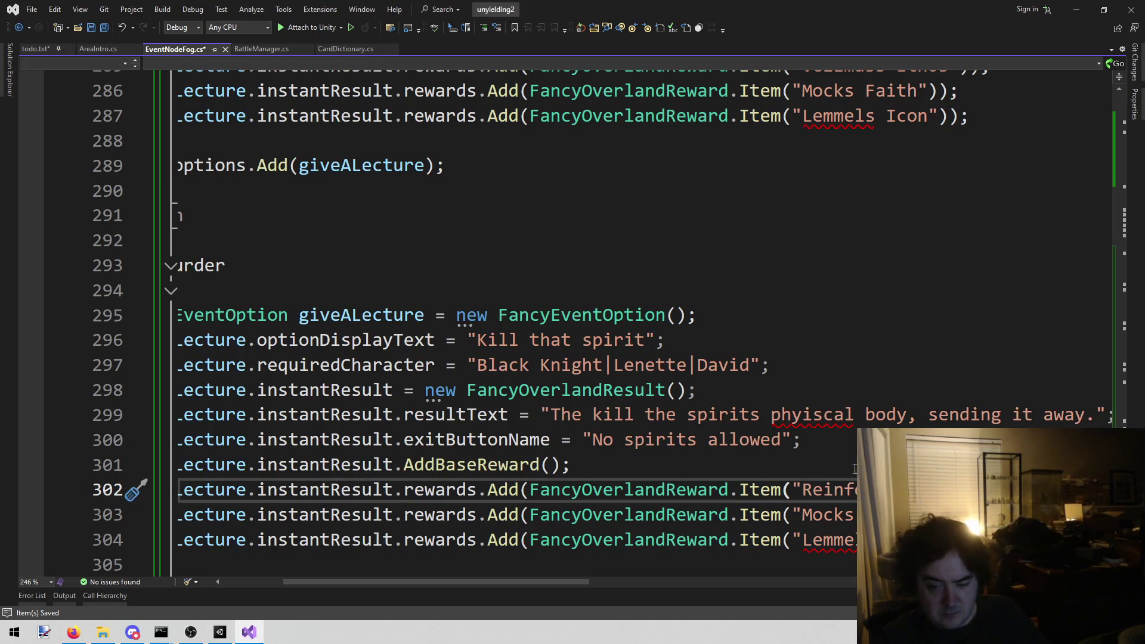
click(219, 632)
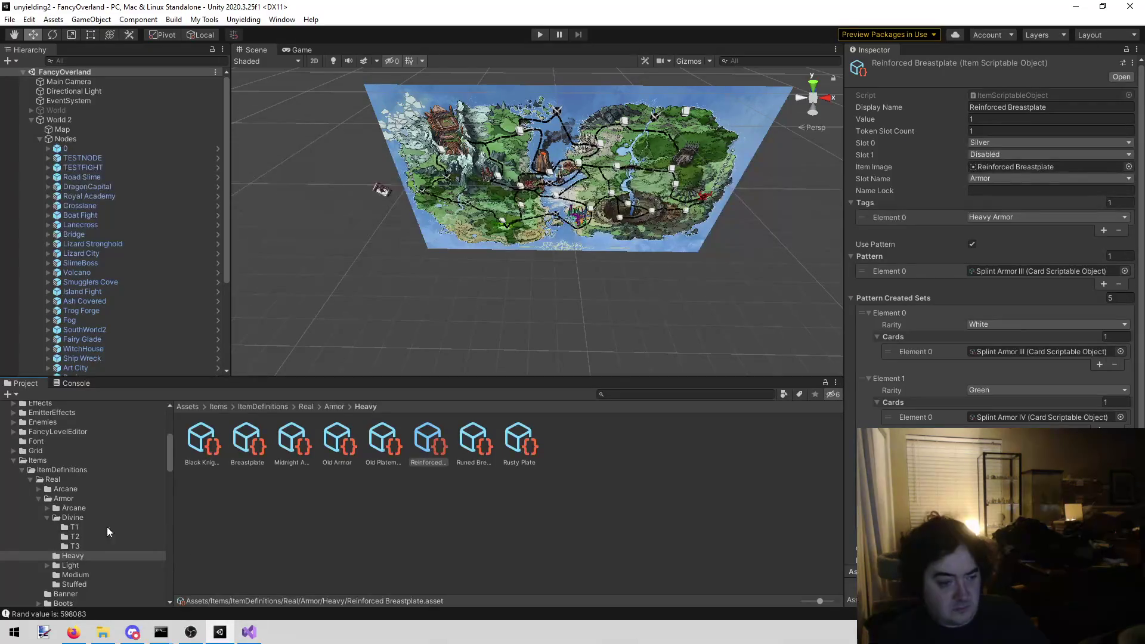
Collapse the Armor and Miracles folders in Unity's Project tree
scroll(94, 538, down, 3)
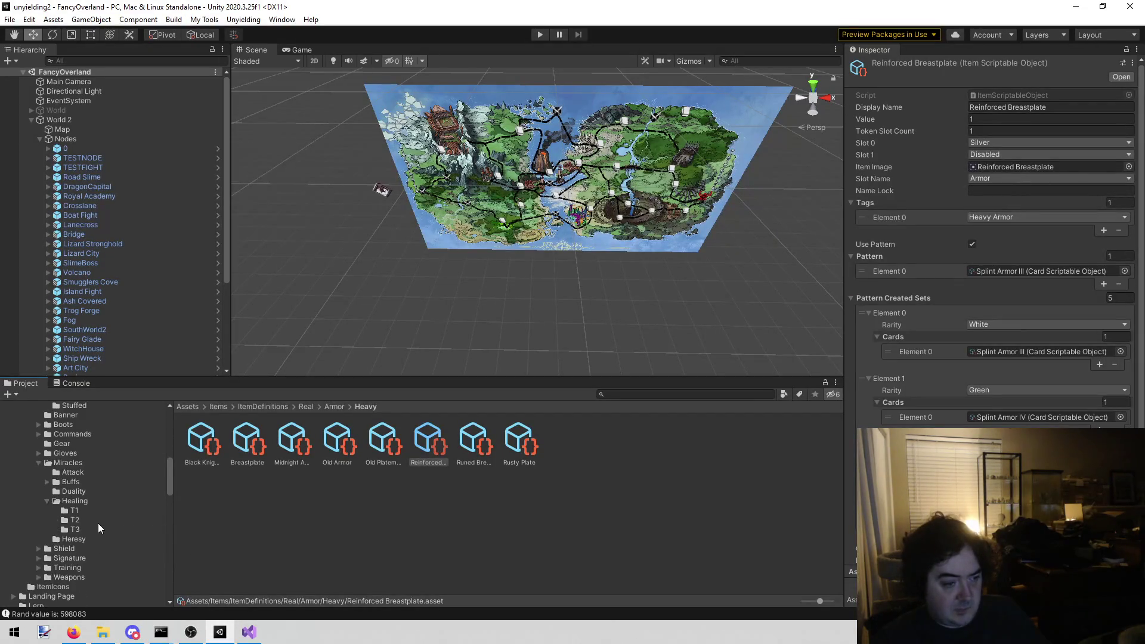
scroll(46, 496, up, 5)
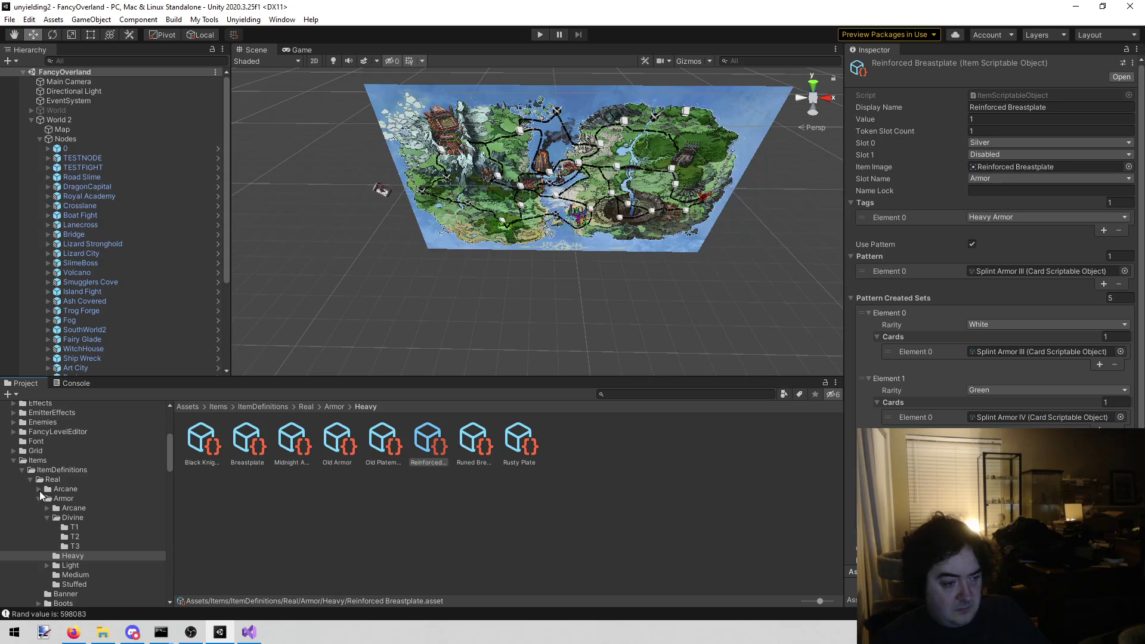
click(36, 498)
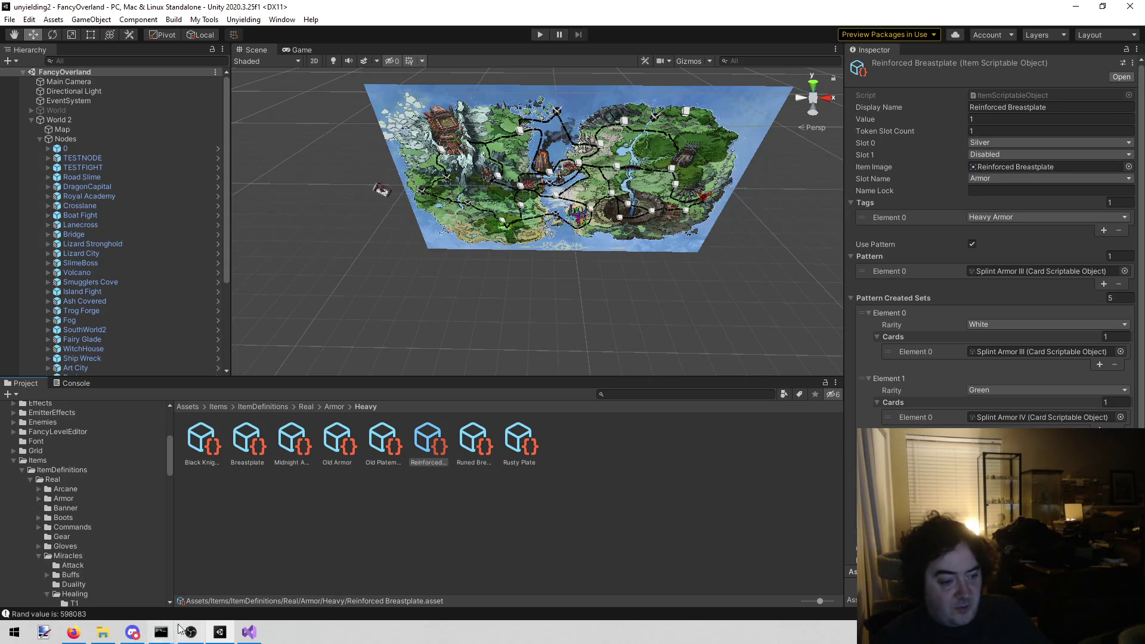
scroll(102, 570, down, 2)
scroll(102, 554, down, 1)
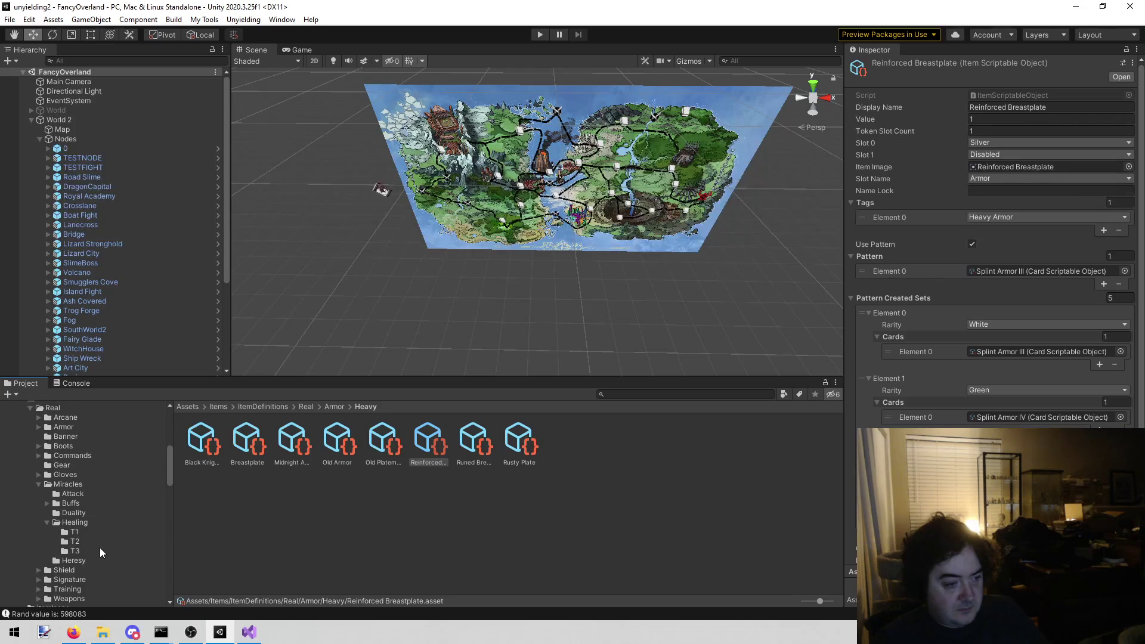
scroll(101, 490, up, 3)
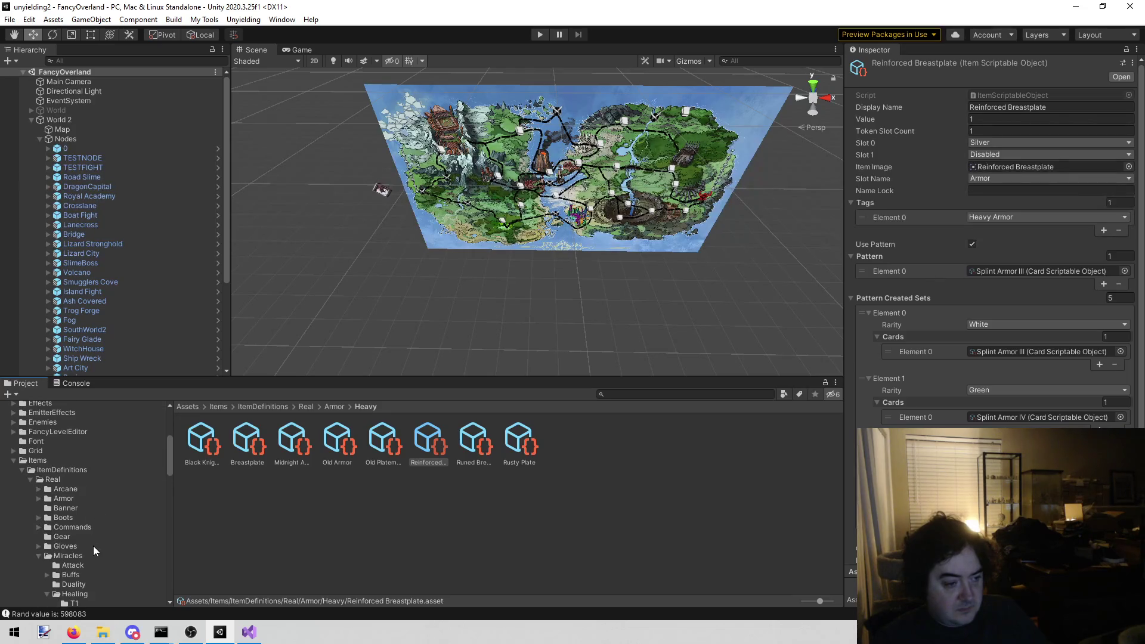
scroll(94, 545, down, 1)
click(38, 519)
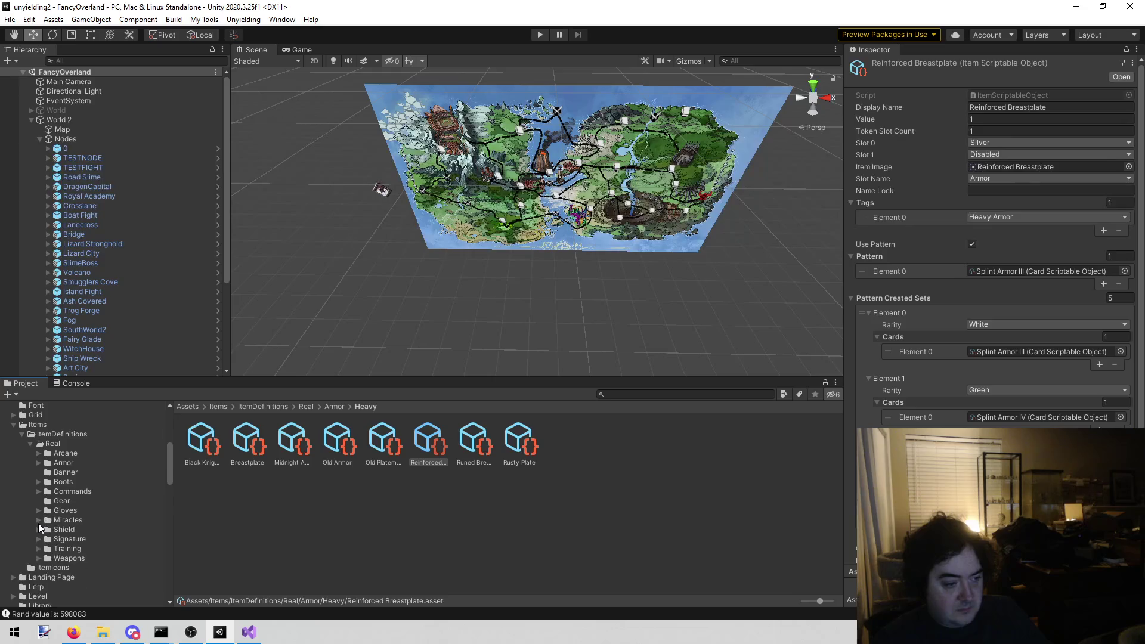
Open Weapons > Club > T3 and copy the Lenettes Club item name
click(84, 557)
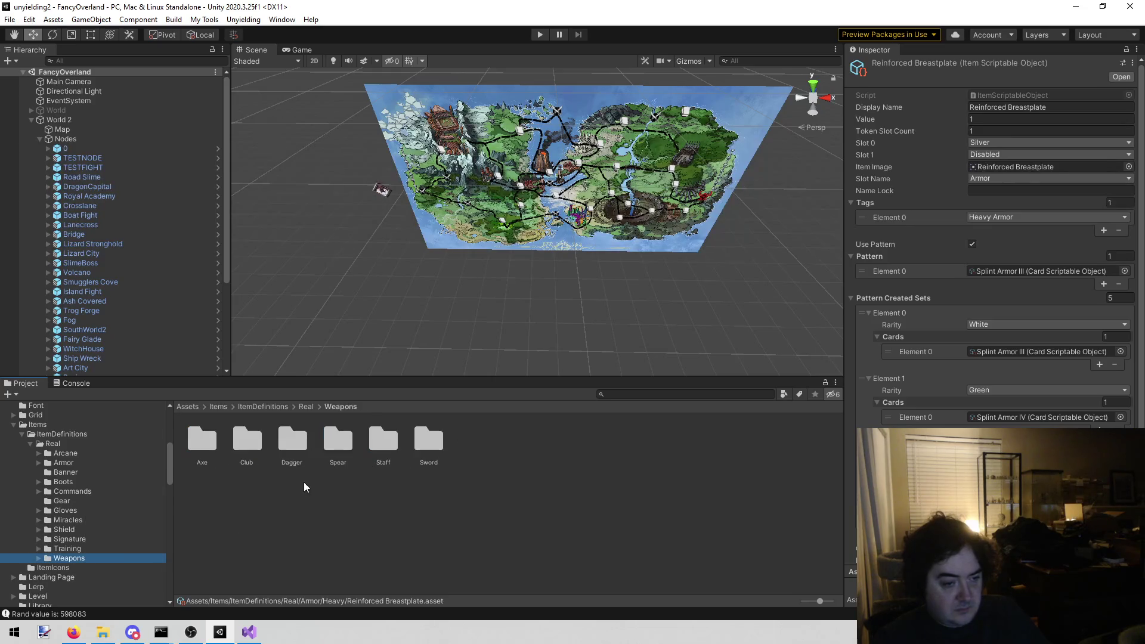
double_click(254, 446)
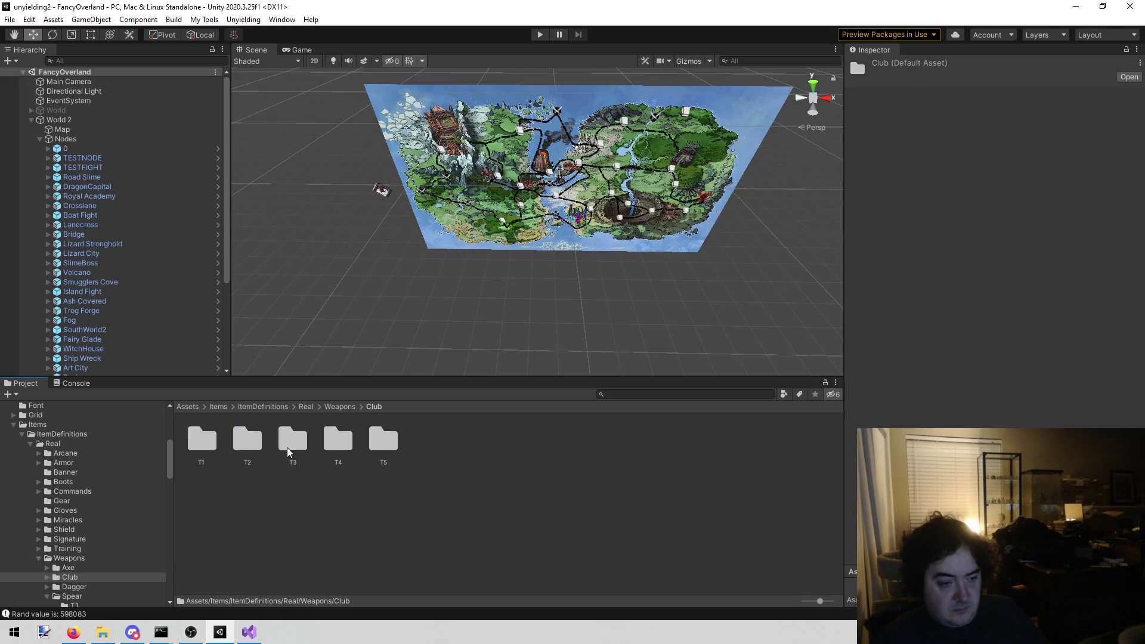
double_click(281, 443)
click(210, 446)
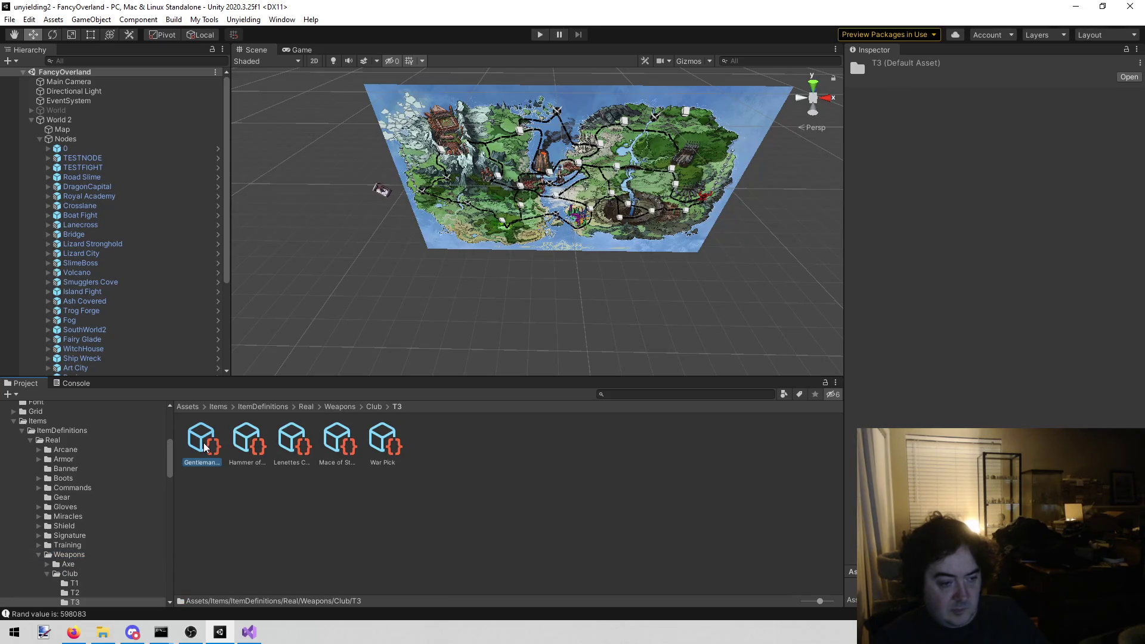
click(296, 452)
click(299, 464)
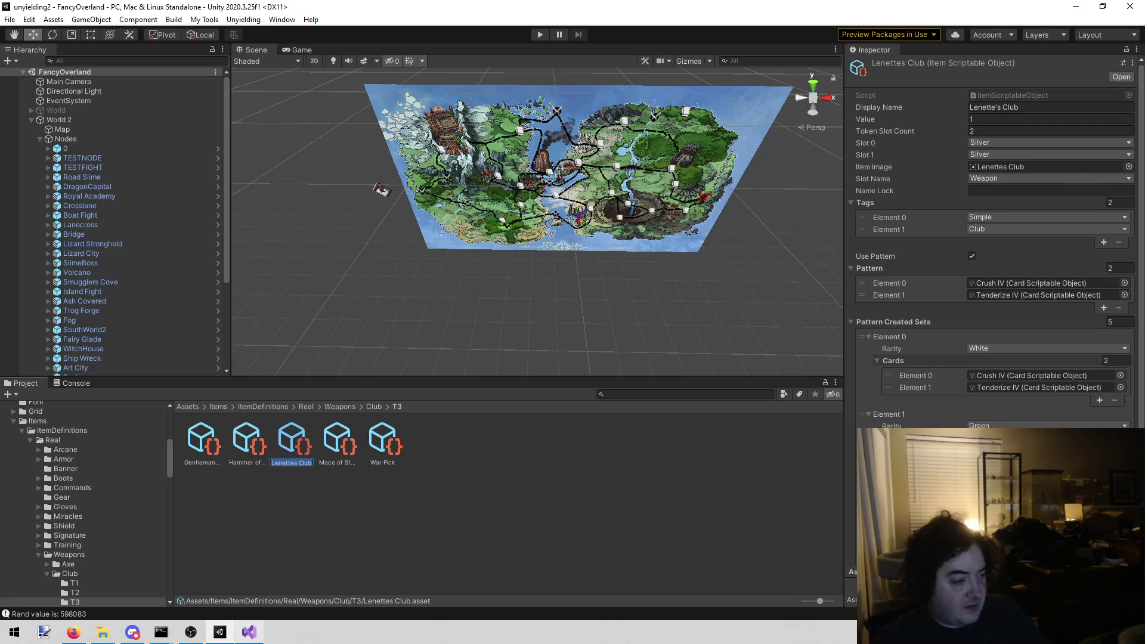
click(249, 632)
click(803, 515)
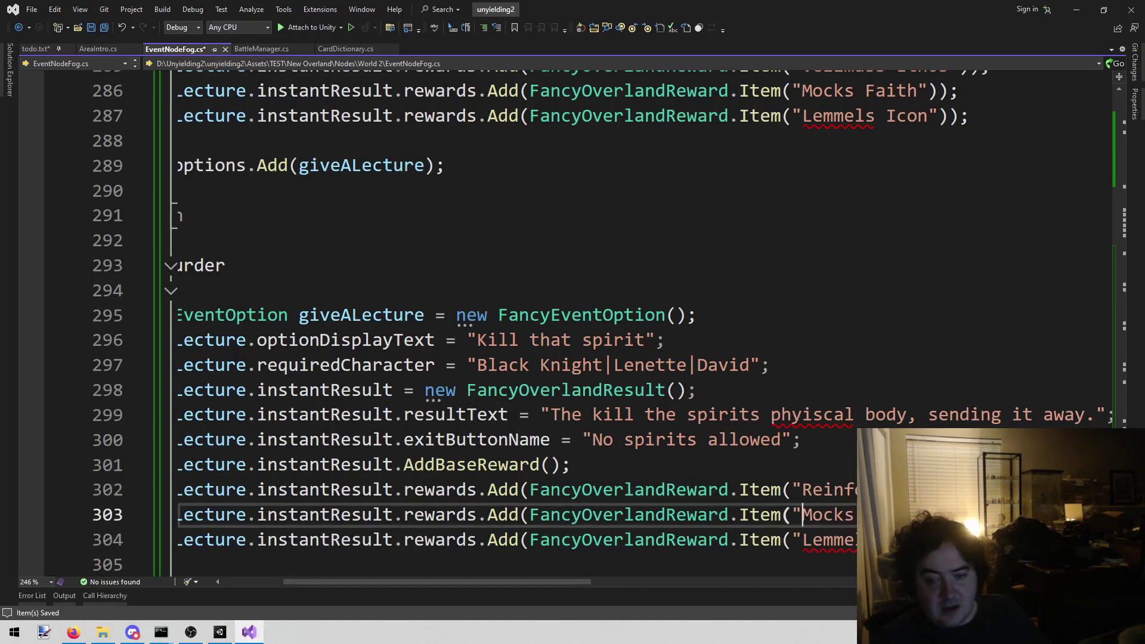
Replace Mocks on line 303 with Lenettes Club as the second reward
key(ctrl+shift+Right)
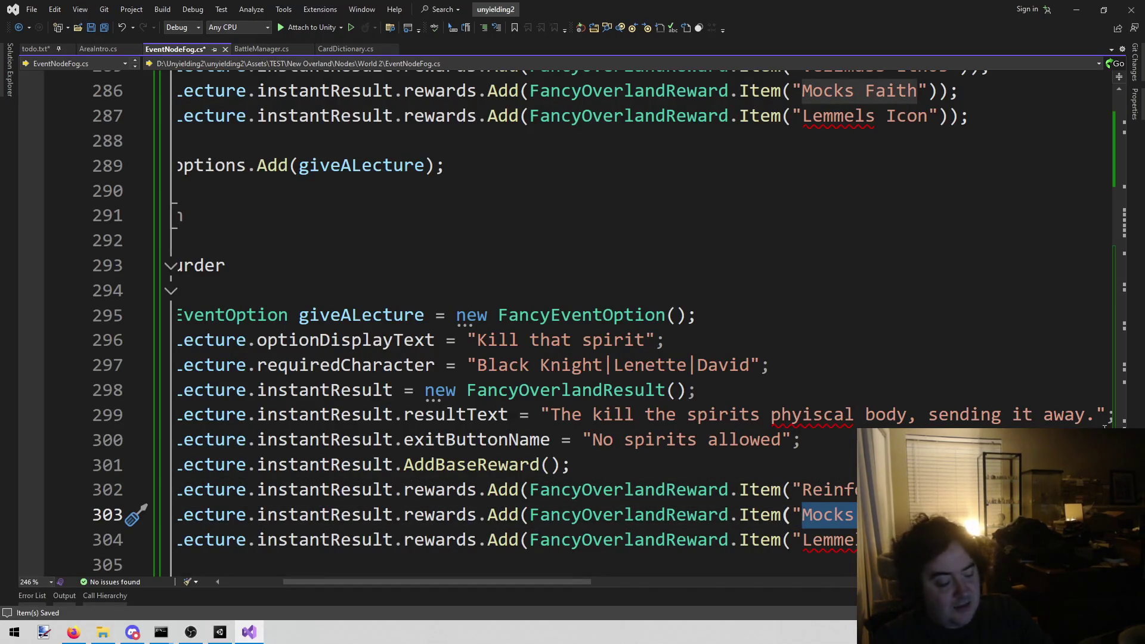
key(ctrl+v)
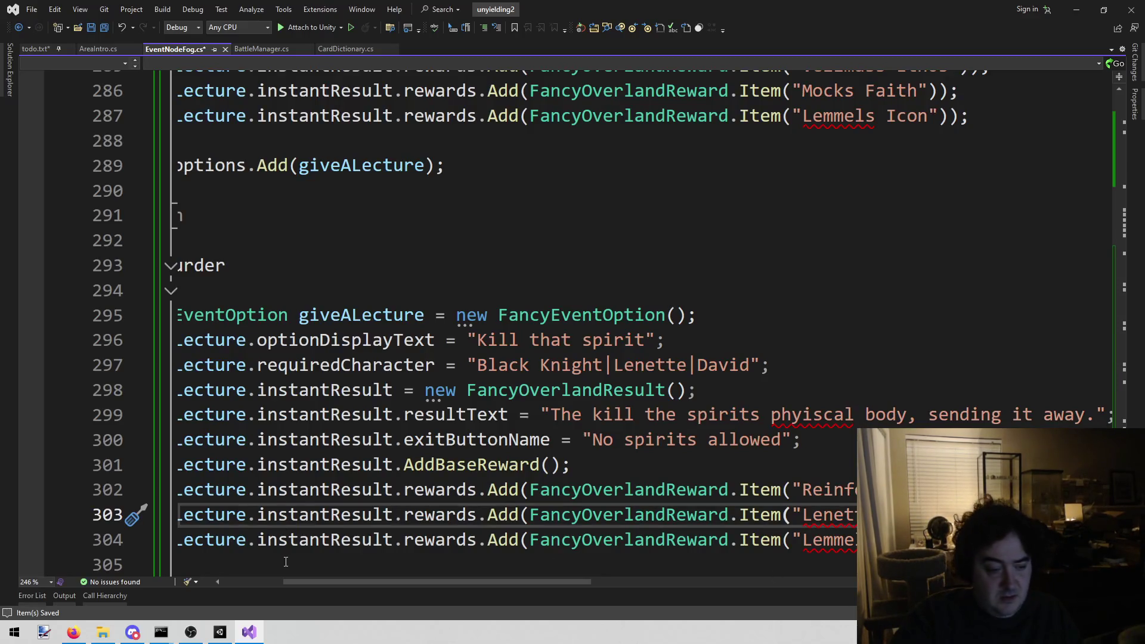
click(220, 632)
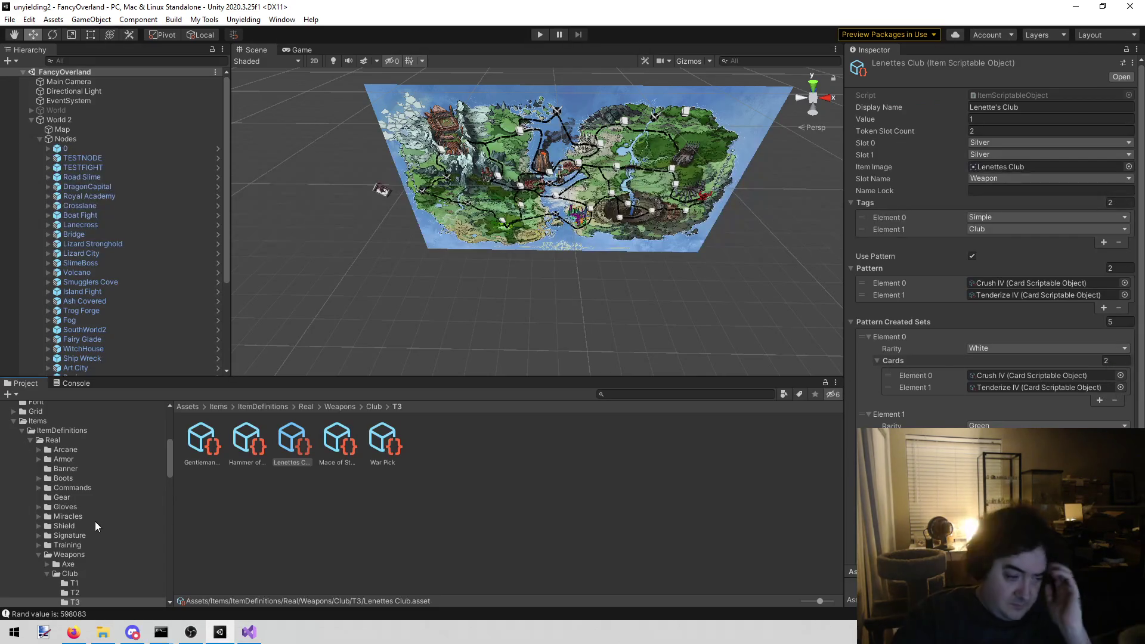
Locate the Scroll: Choking item among Unity's Arcane item definitions
click(39, 554)
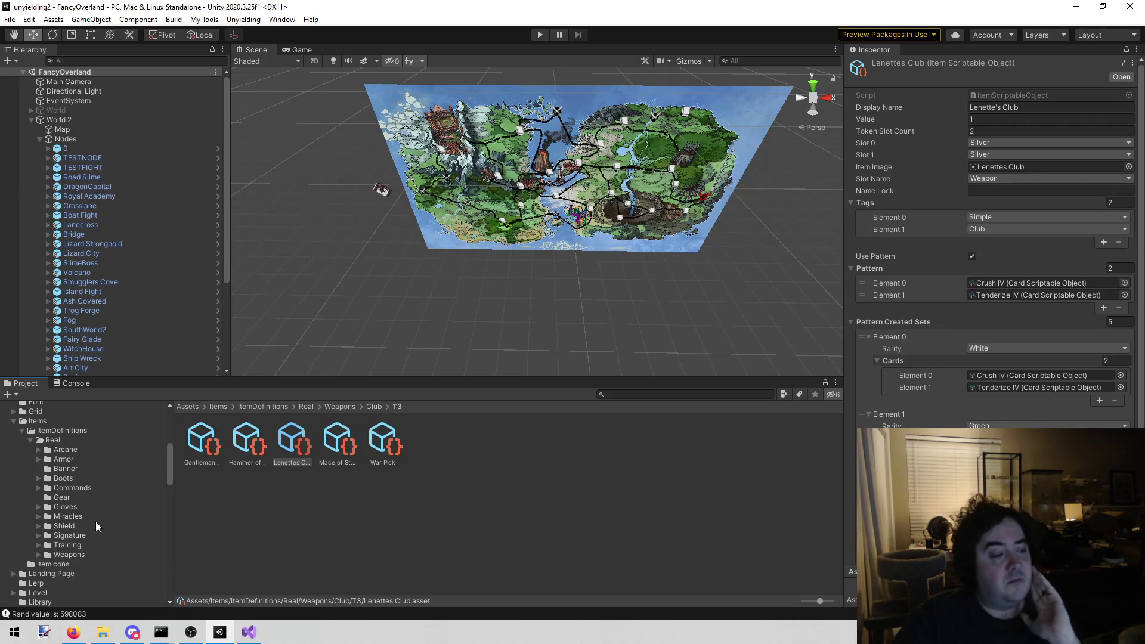
key(alt+Tab)
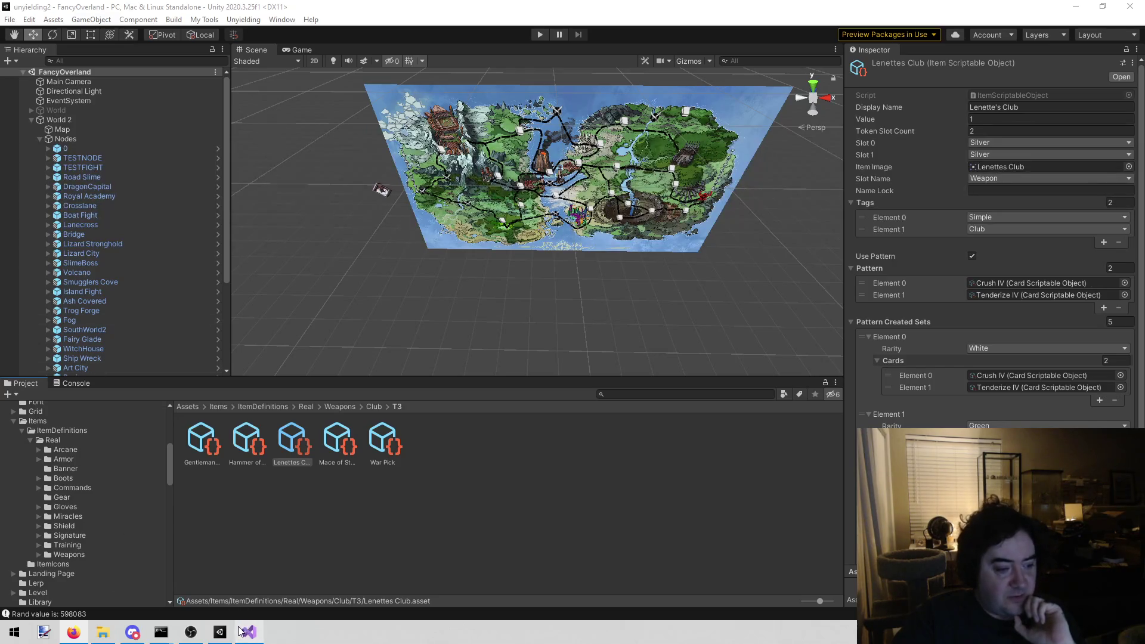
mouse_move(245, 632)
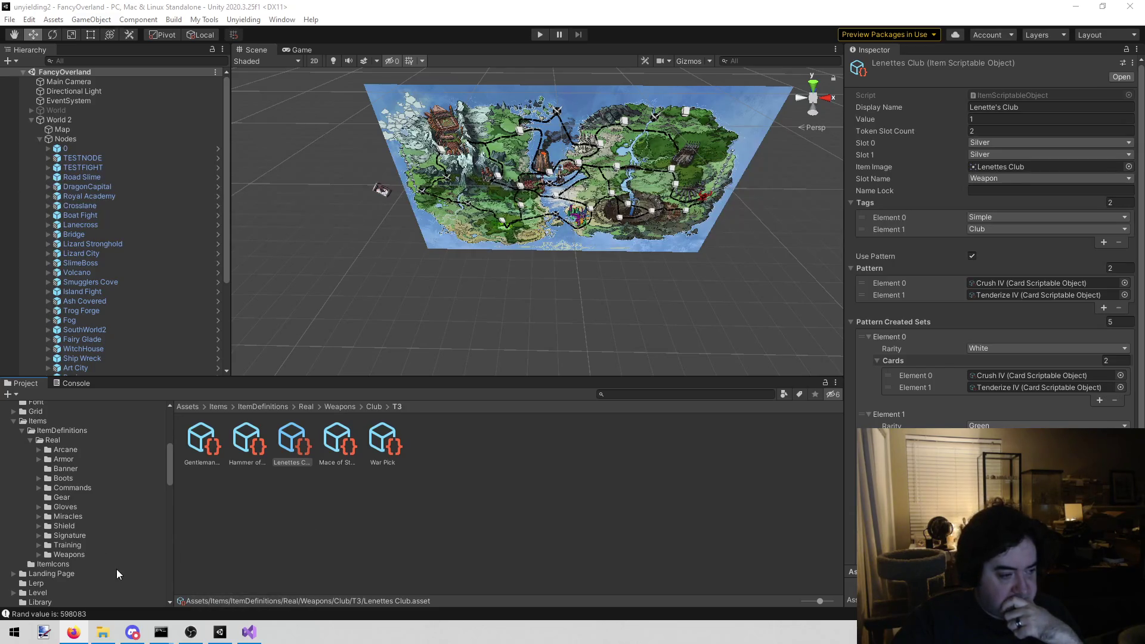
click(248, 633)
click(219, 632)
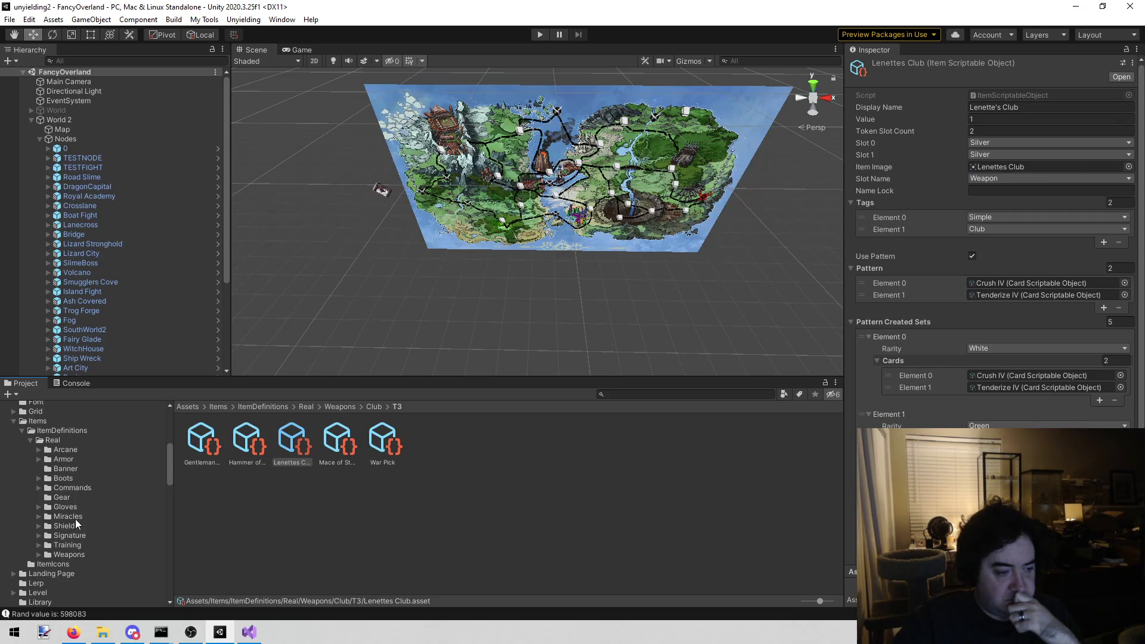
click(78, 451)
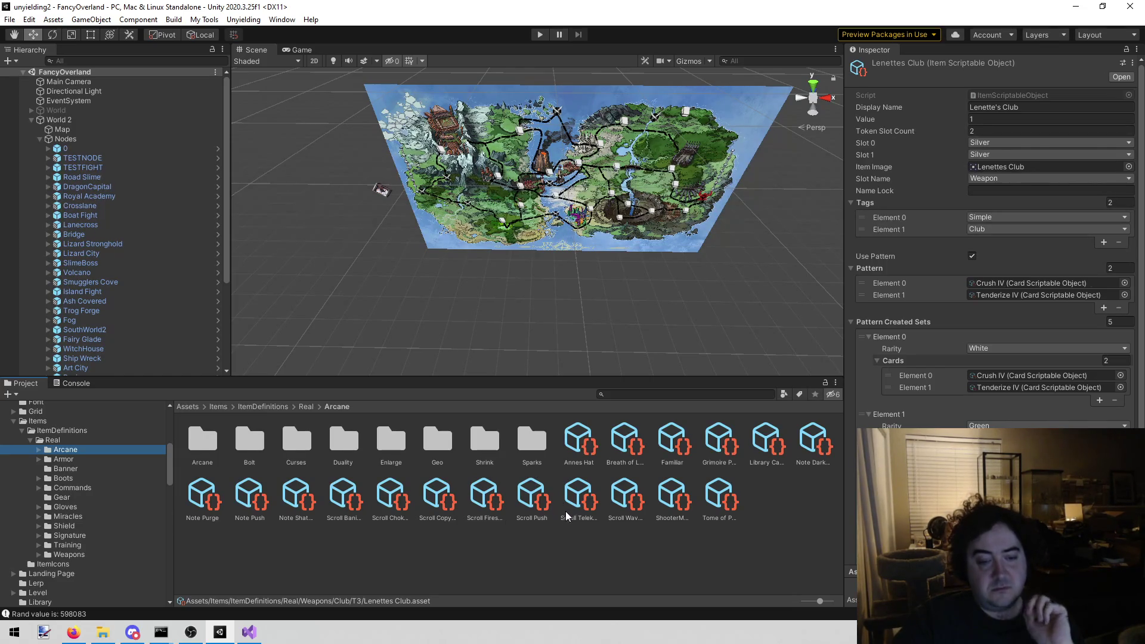
click(483, 499)
click(453, 500)
click(391, 498)
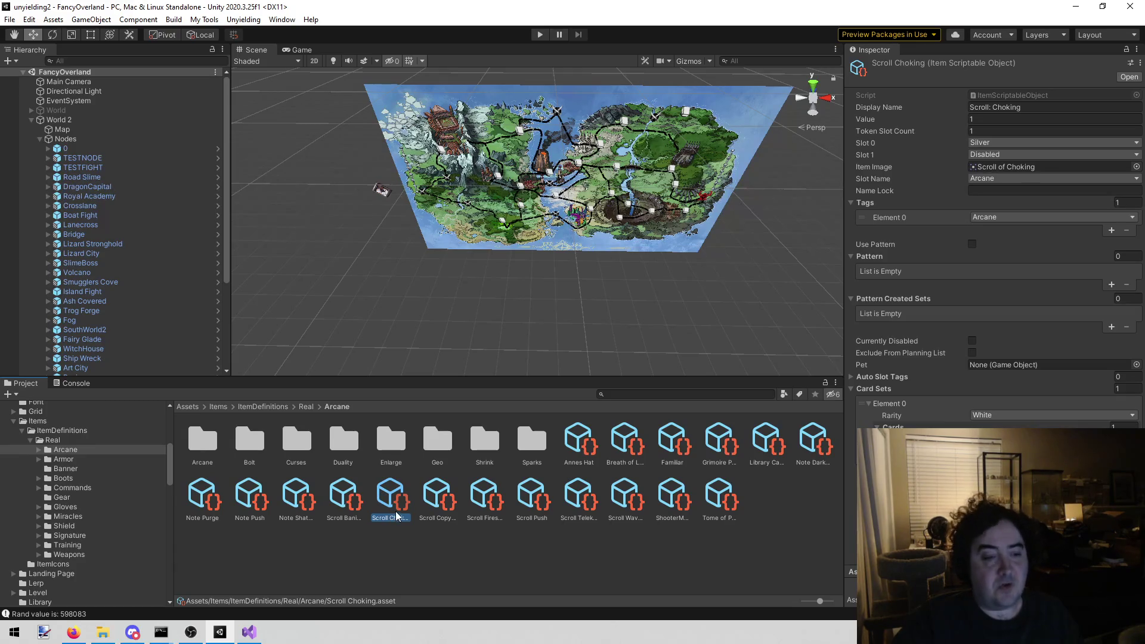
click(248, 631)
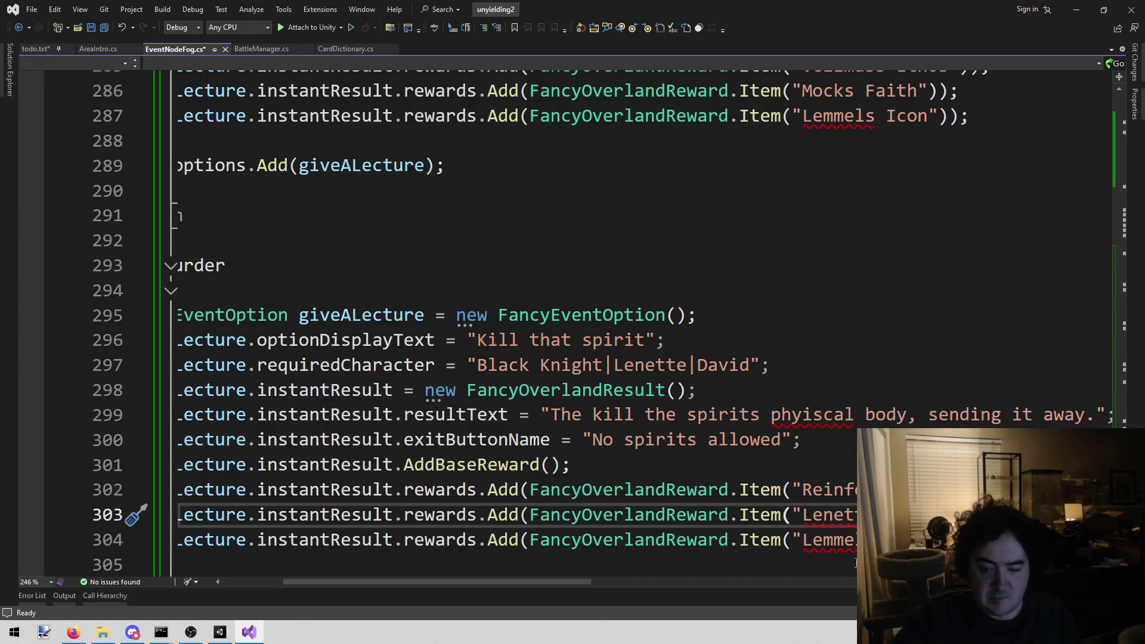
Set the third reward on line 304 to Scroll: Choking and save EventNodeFog.cs
key(Down)
key(shift+alt+equal)
key(shift+alt+equal)
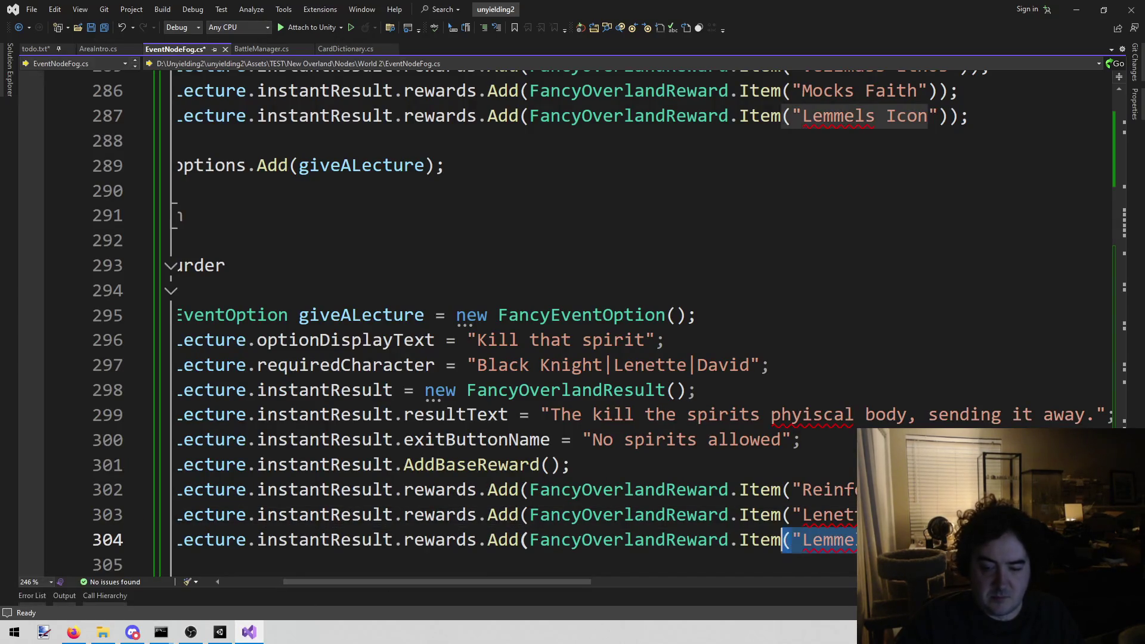
key(shift+alt+minus)
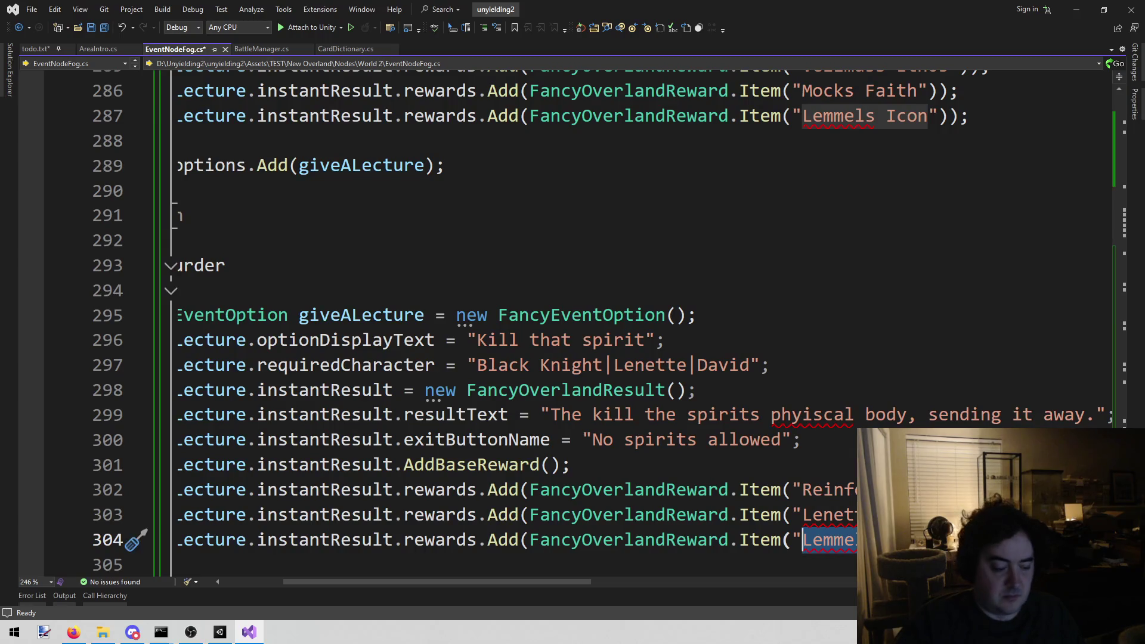
key(ctrl+v)
key(ctrl+s)
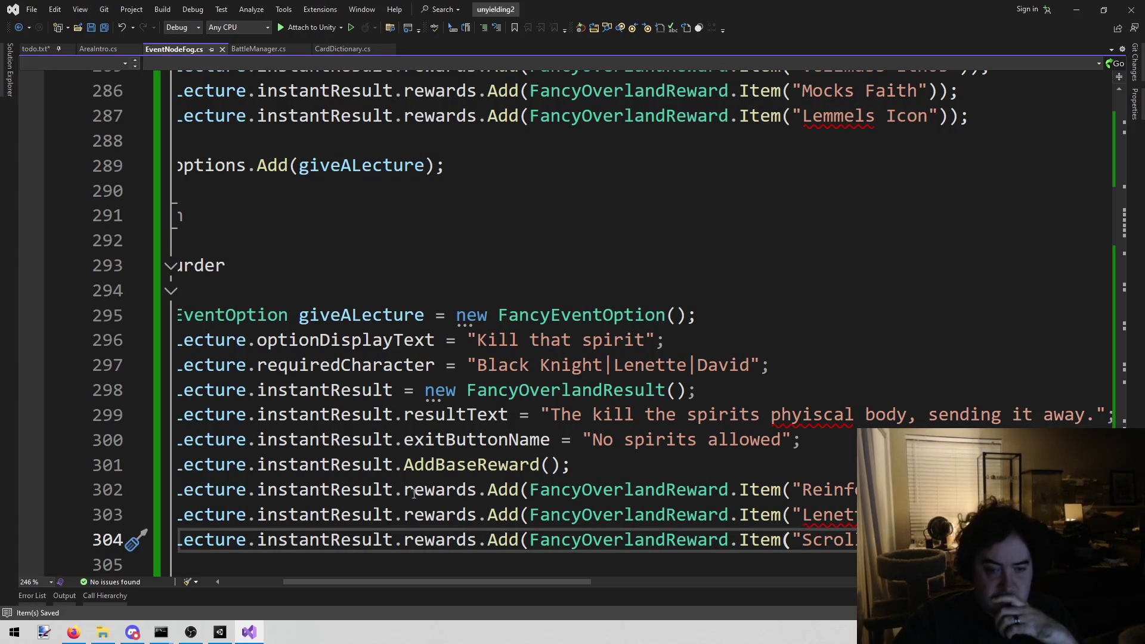
click(660, 293)
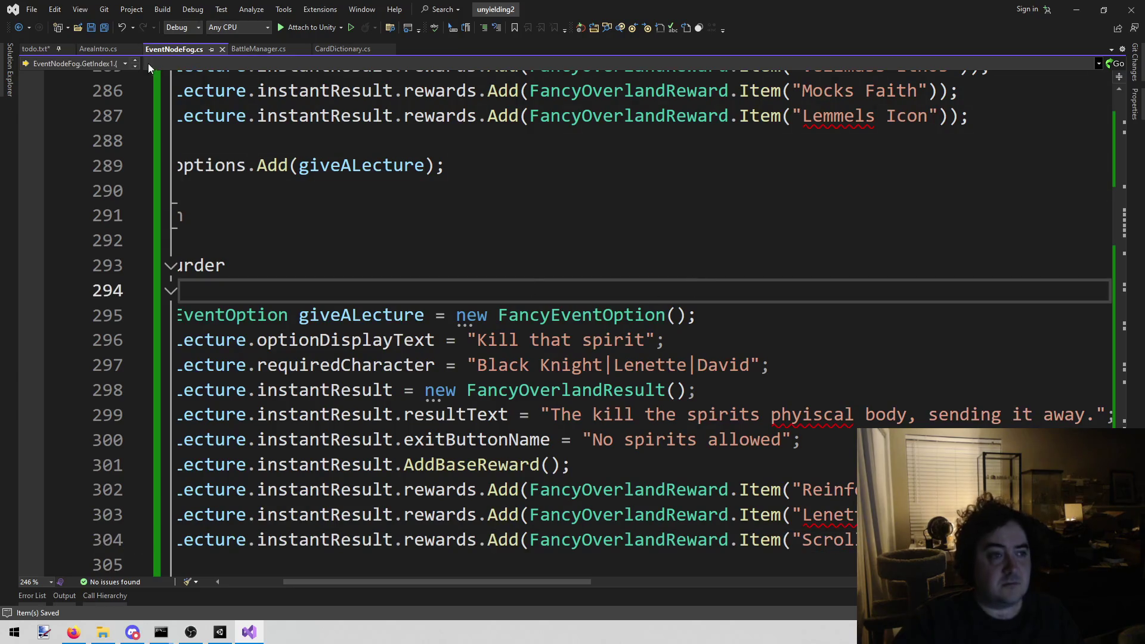
click(89, 50)
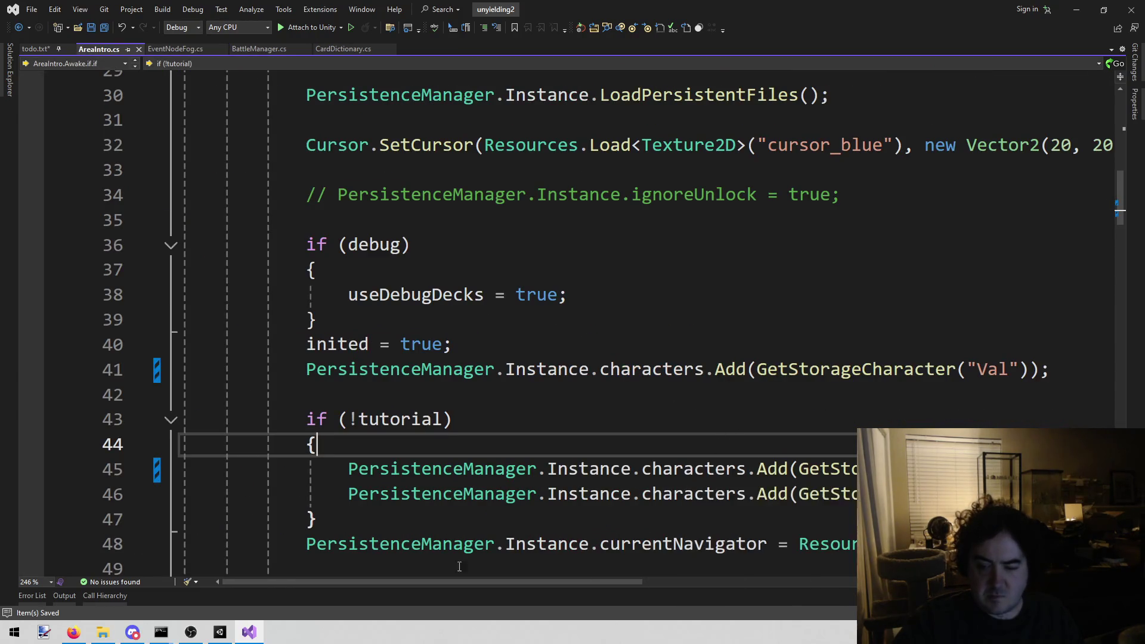
click(220, 632)
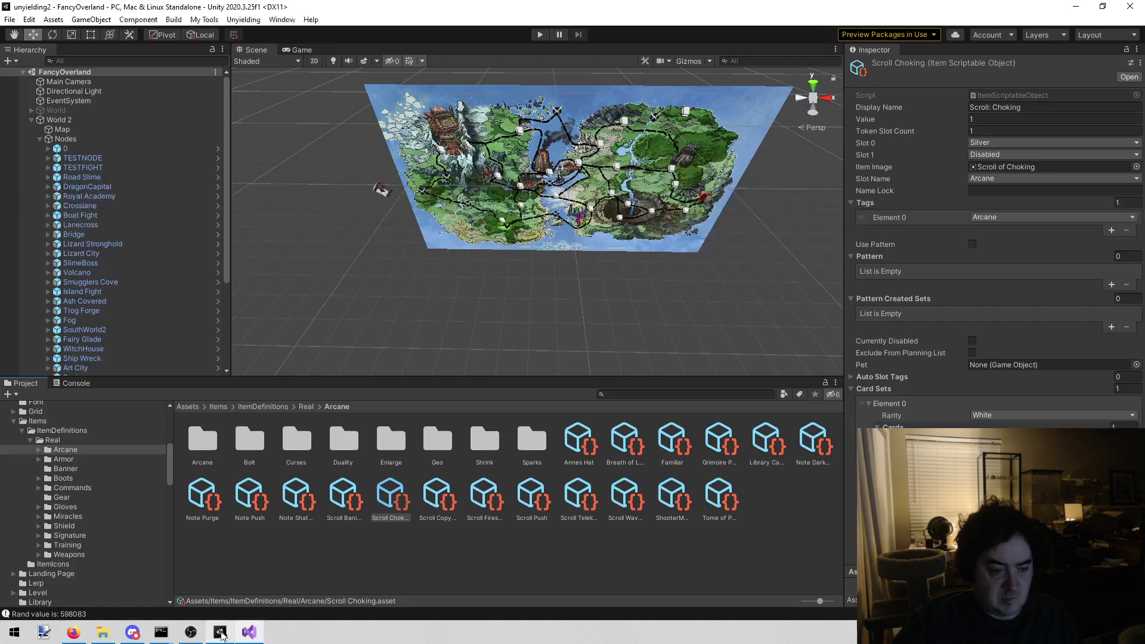
Play-test the fog shrine event, choosing Kill that spirit to receive Lenette's Club and Scroll: Choking
click(533, 34)
click(533, 34)
click(610, 182)
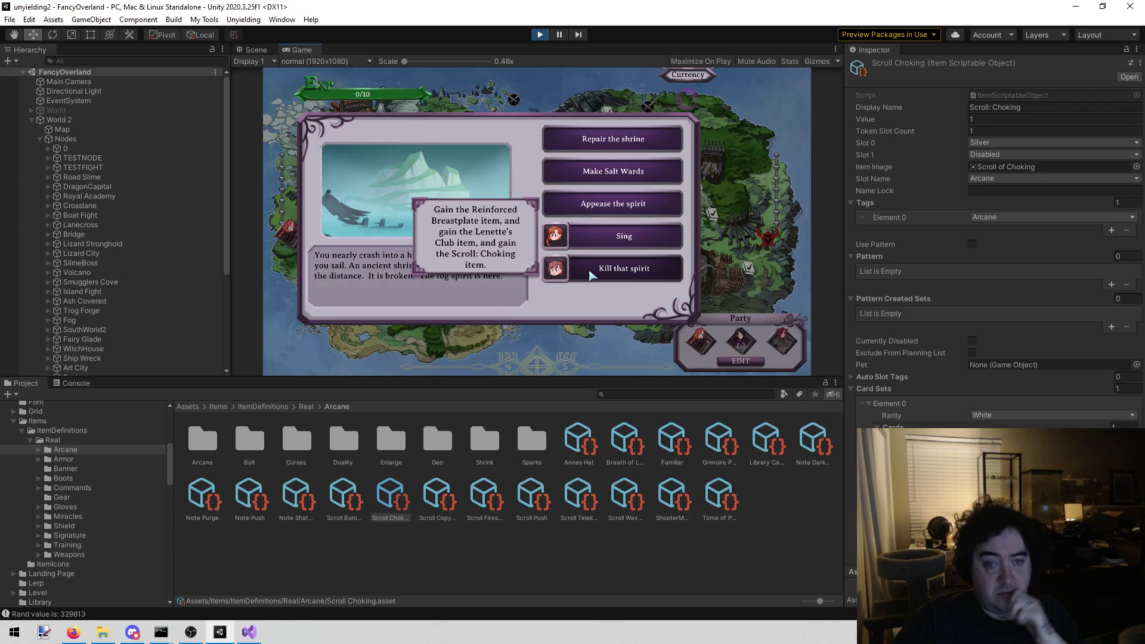
click(590, 272)
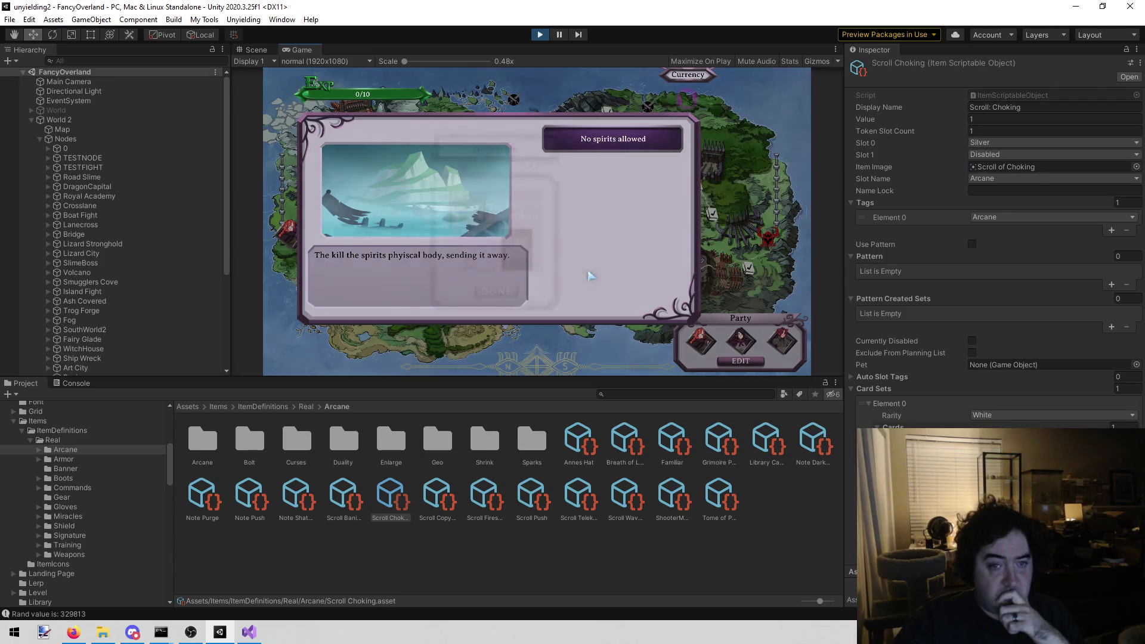
click(493, 299)
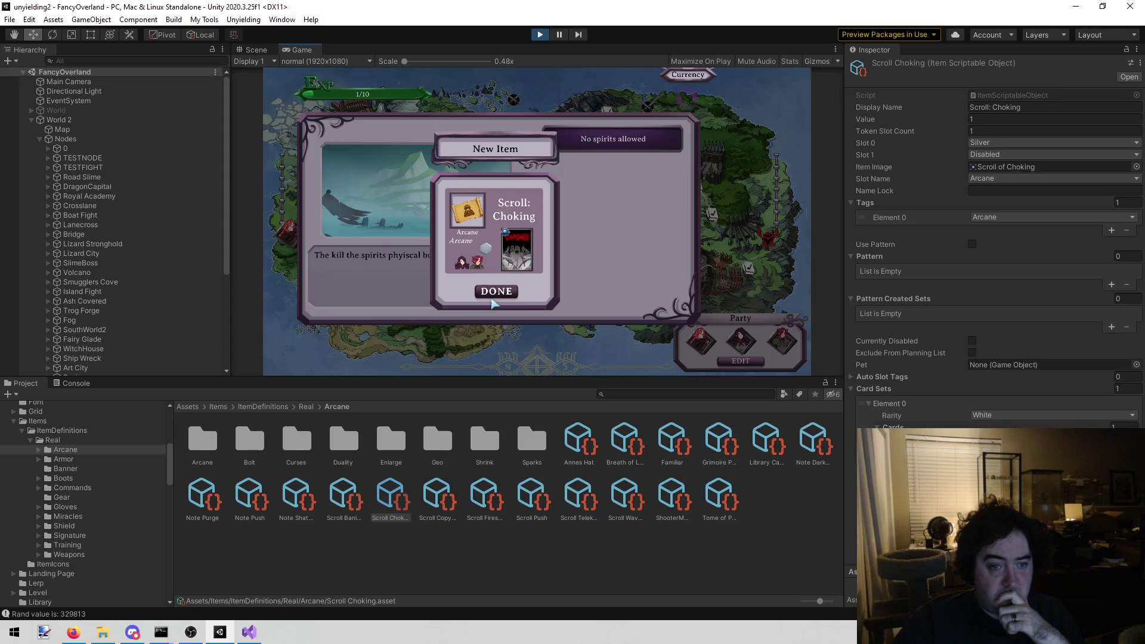
click(493, 301)
click(573, 148)
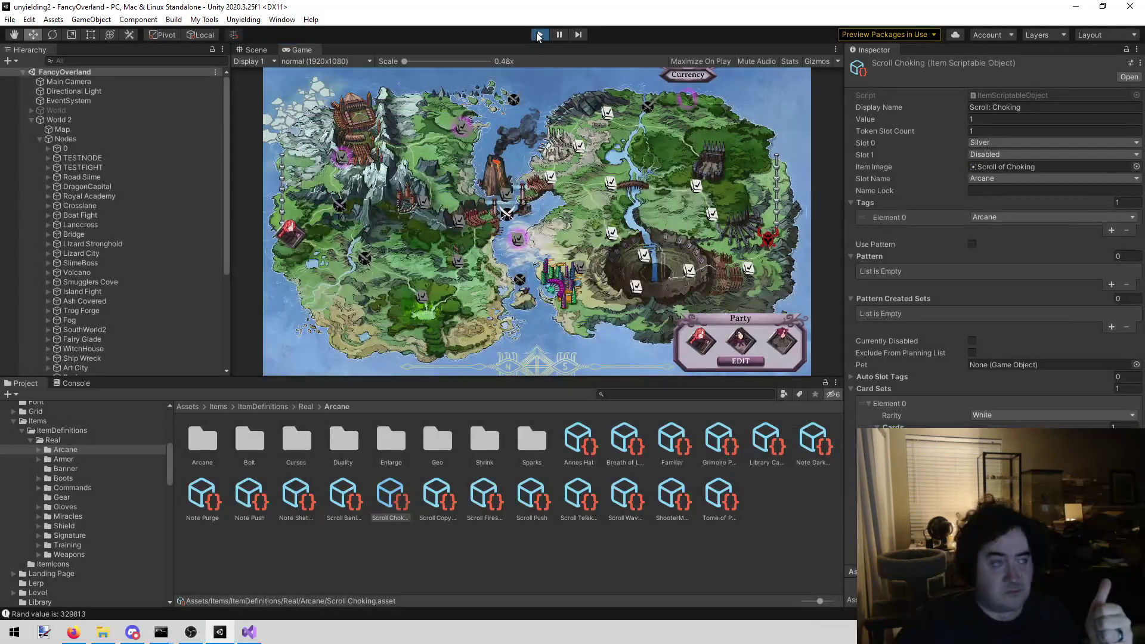
click(538, 36)
key(alt+Tab)
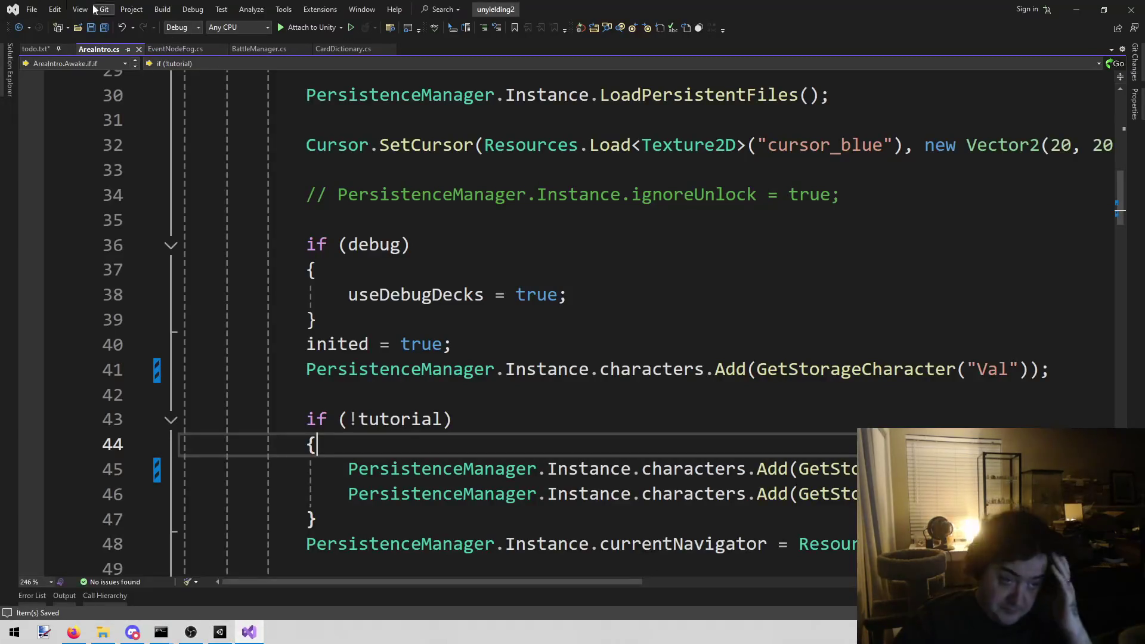
Remove the fog island entry and its shrine notes from todo.txt's World 2 list
click(37, 44)
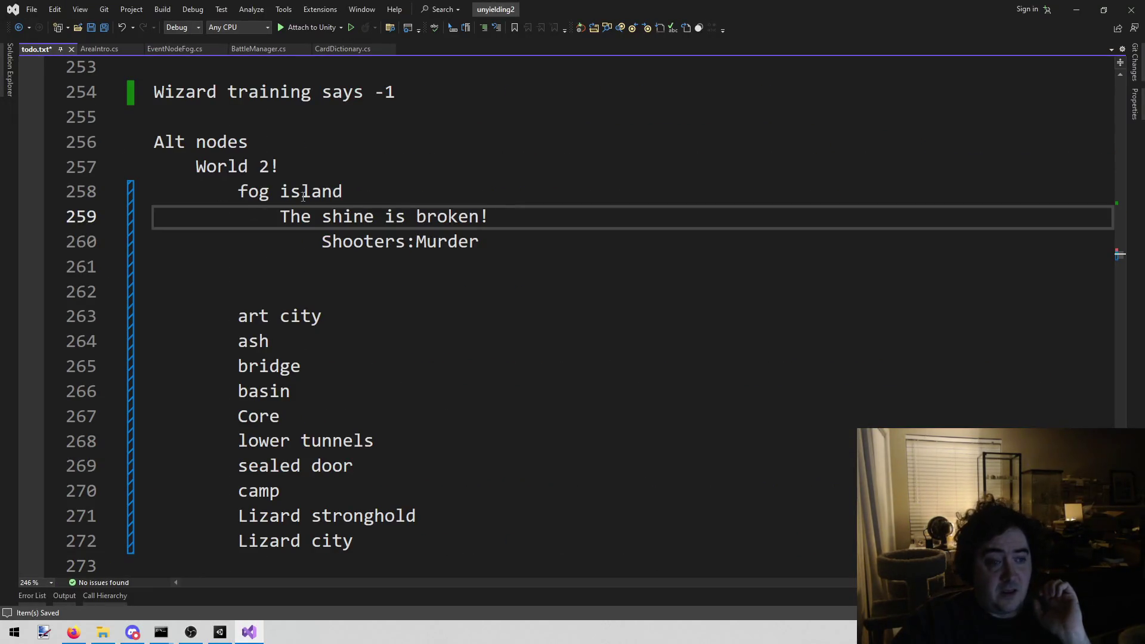
drag(519, 248, 162, 203)
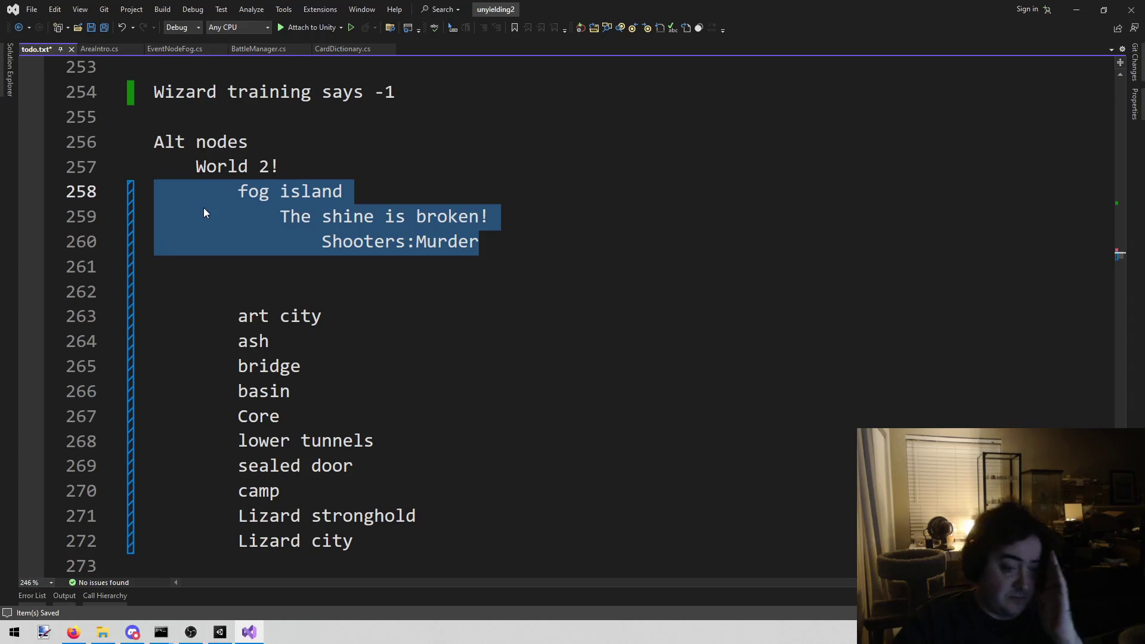
key(BackSpace)
key(BackSpace)
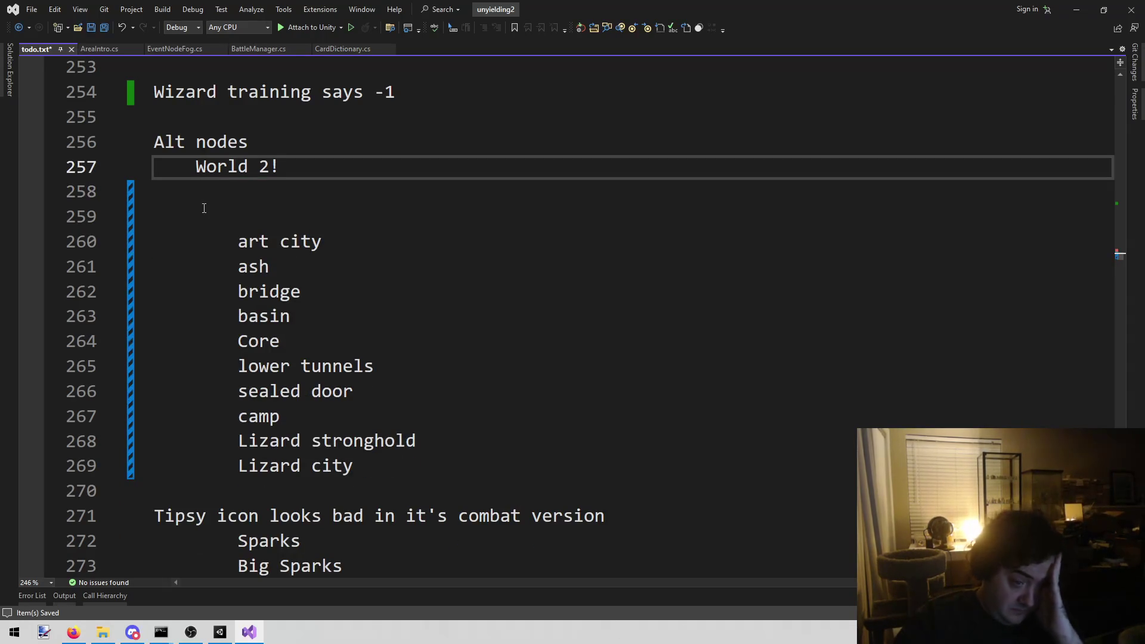
mouse_move(239, 241)
mouse_down()
mouse_move(340, 335)
mouse_move(393, 465)
mouse_up()
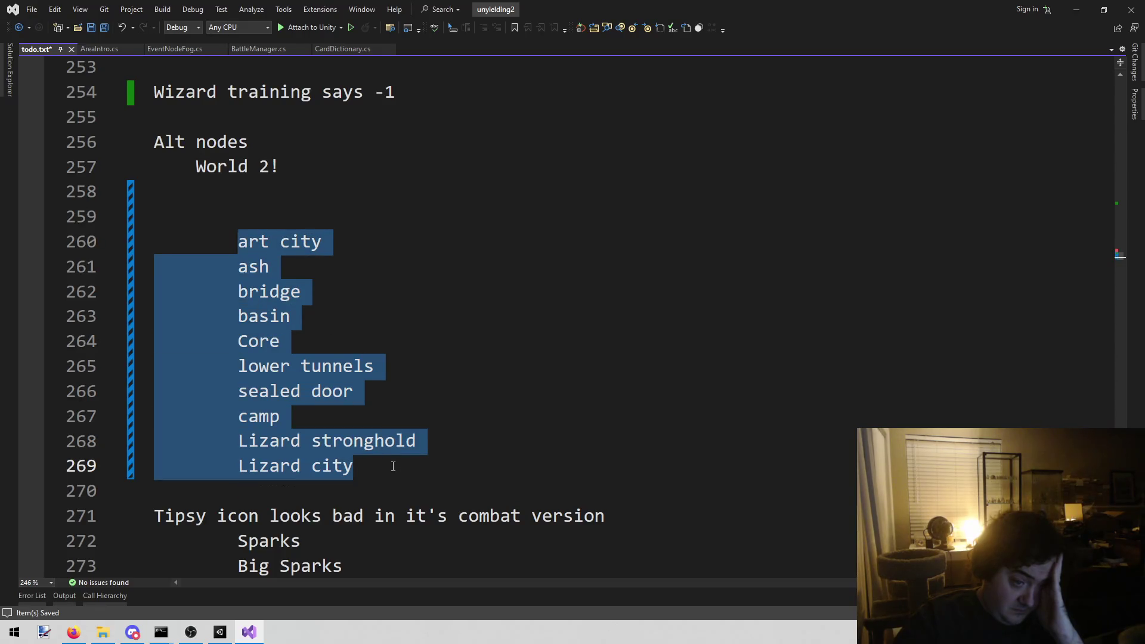
click(393, 466)
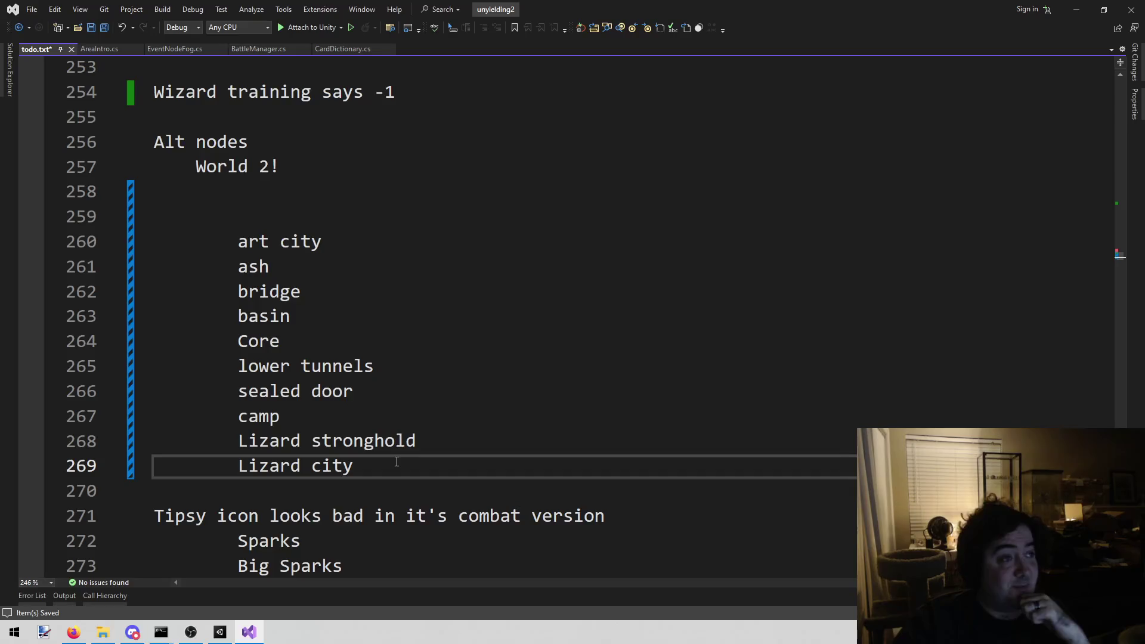
click(512, 316)
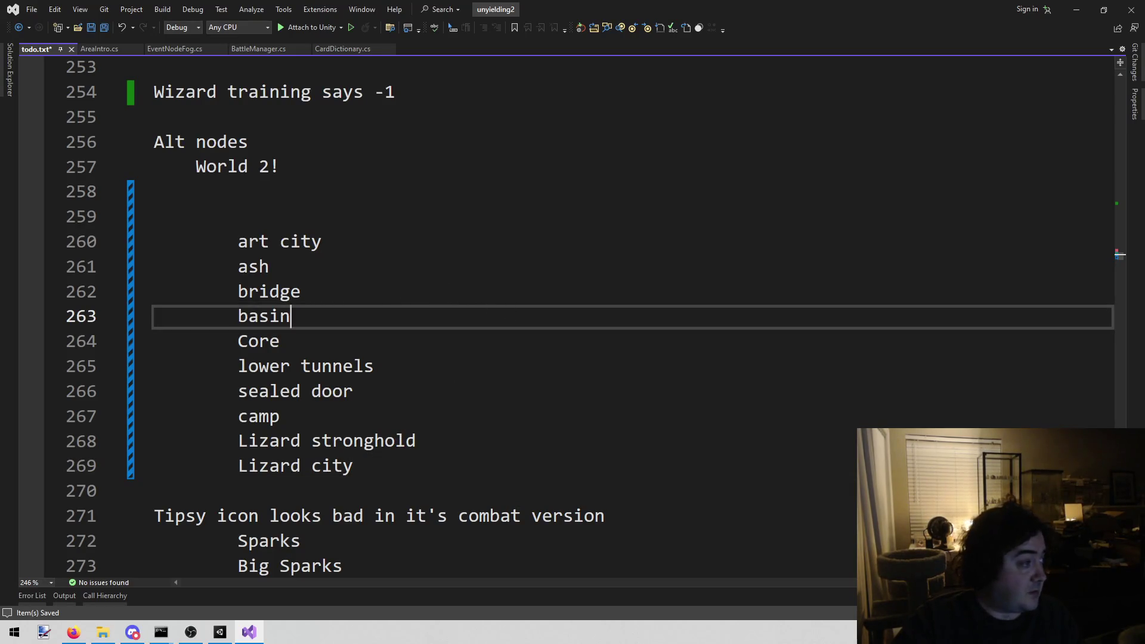
key(alt+Tab)
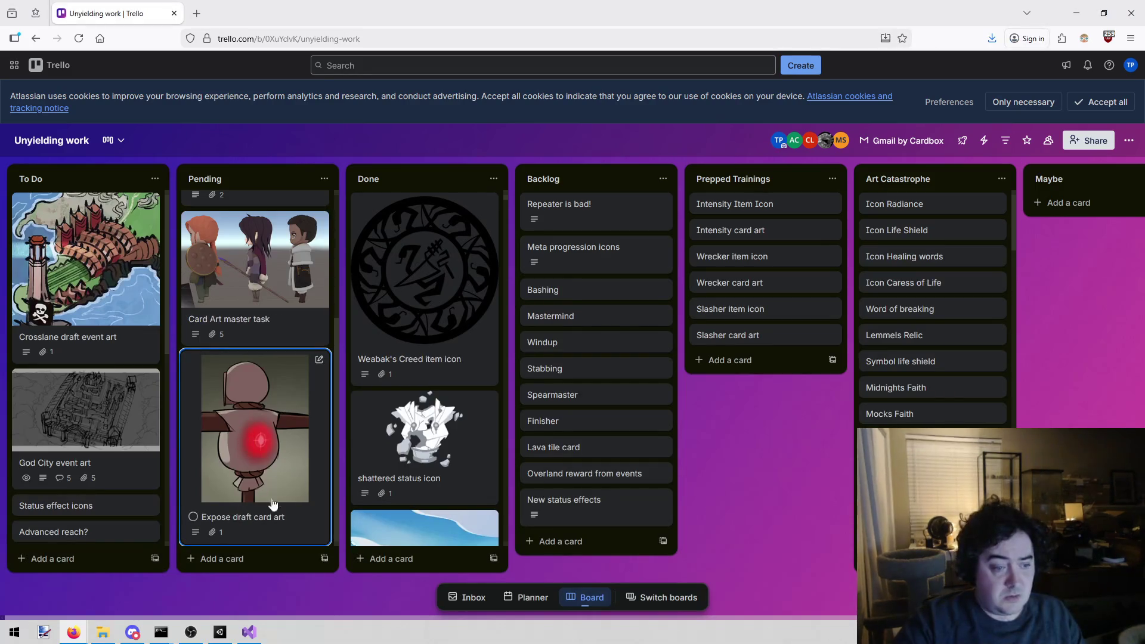
Copy the web link of the Expose draft card art card in Trello
click(190, 406)
click(441, 38)
click(1009, 329)
click(1009, 330)
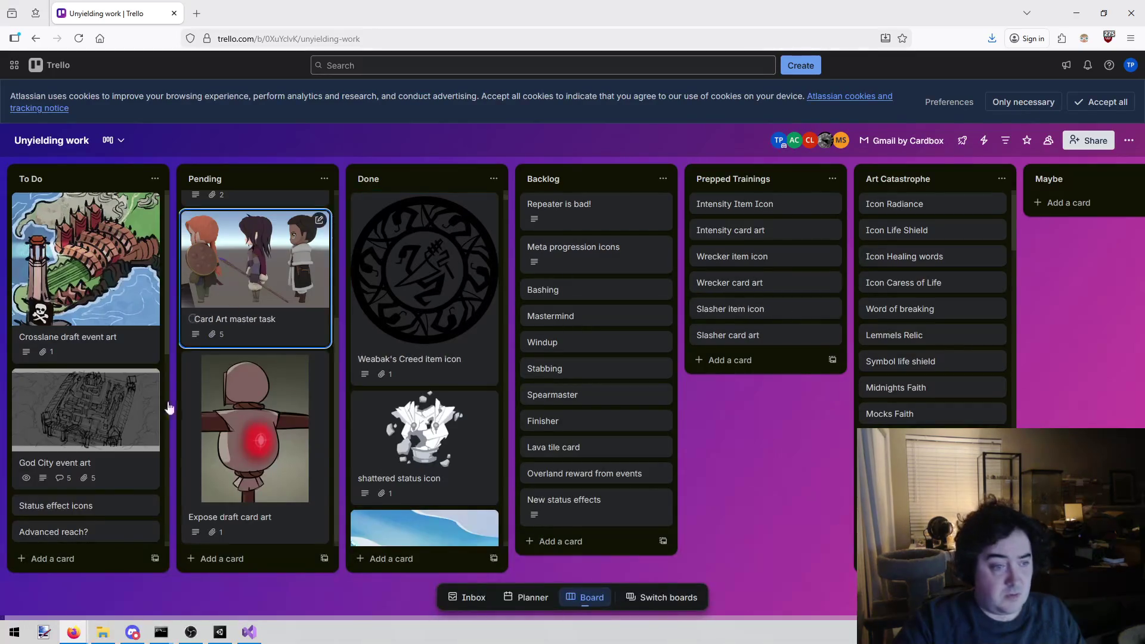
Add an 'Expose final card art' card to To Do and move it near the top
click(24, 561)
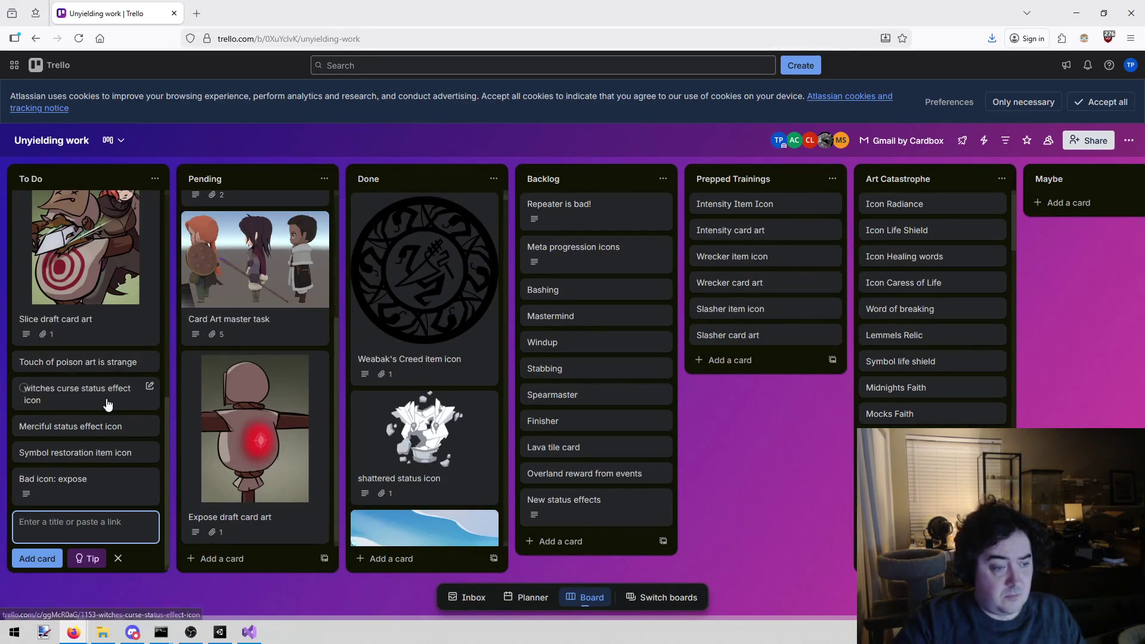
text(Expose f)
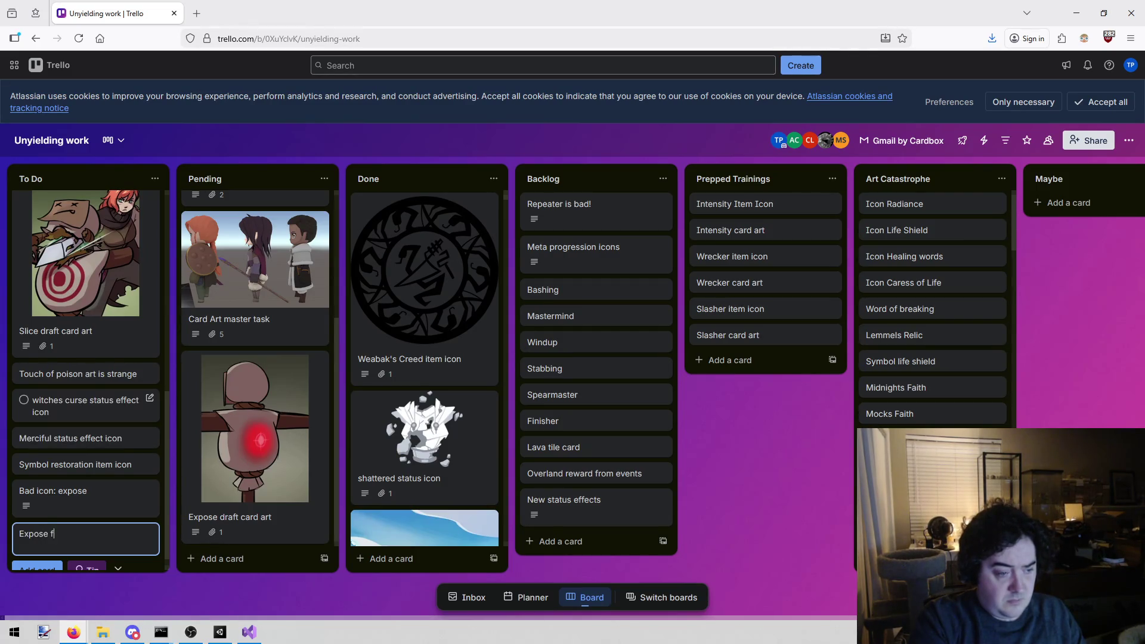
text(inal card)
key(Return)
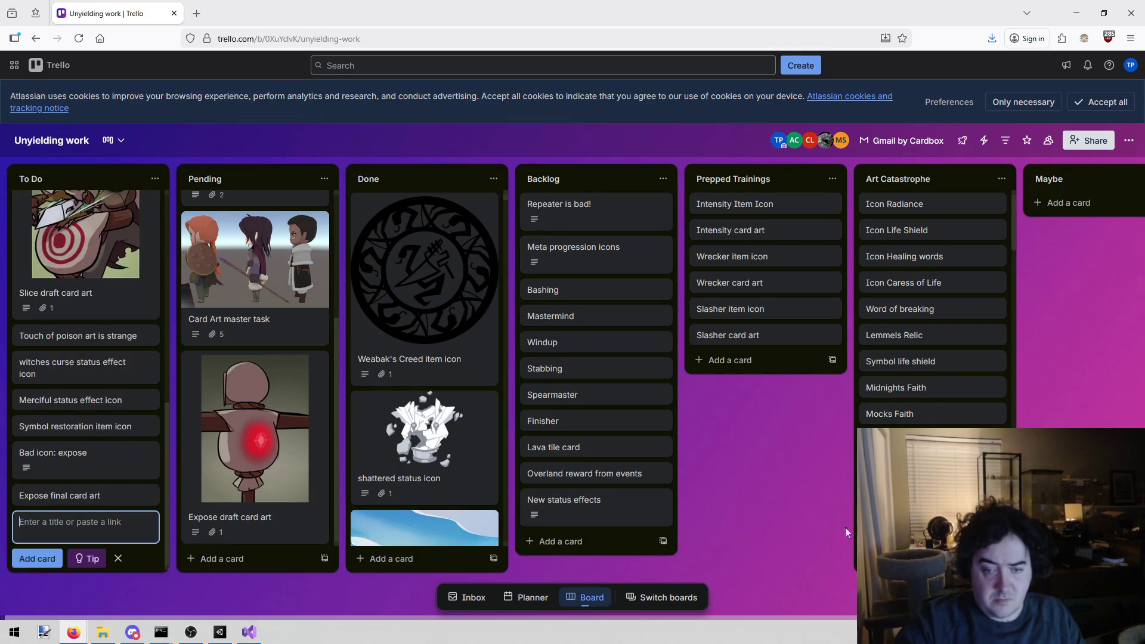
click(846, 532)
mouse_move(78, 528)
mouse_down()
mouse_move(76, 393)
mouse_move(103, 89)
mouse_move(85, 125)
mouse_move(80, 358)
mouse_up()
Describe the new card as 'Final card art for' plus the pasted draft card link, then return to Visual Studio
click(102, 373)
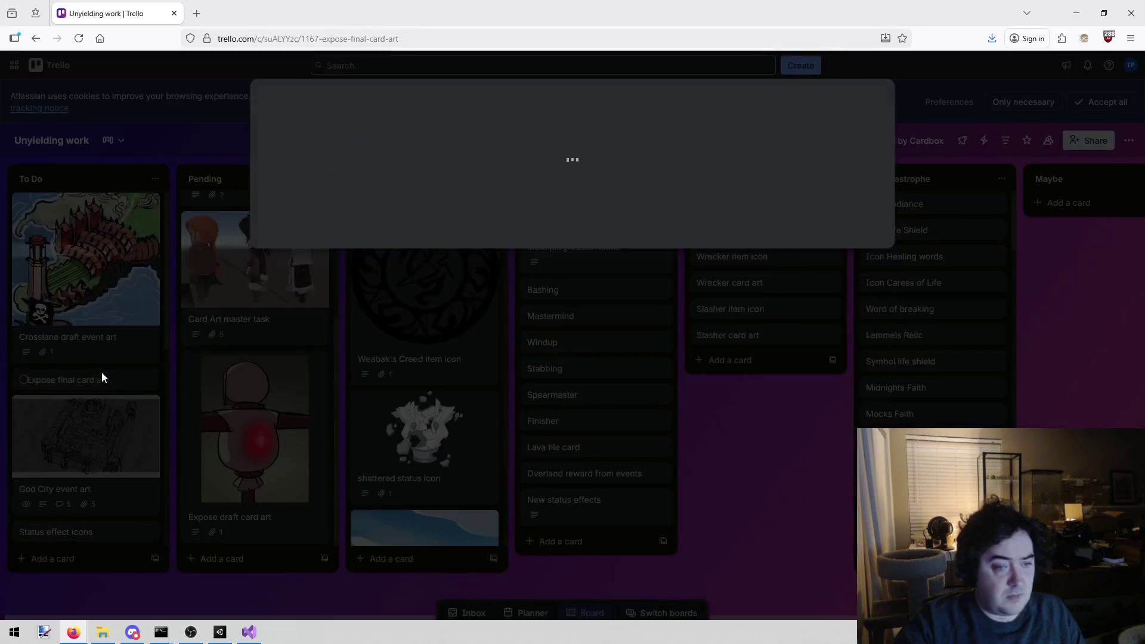
click(386, 235)
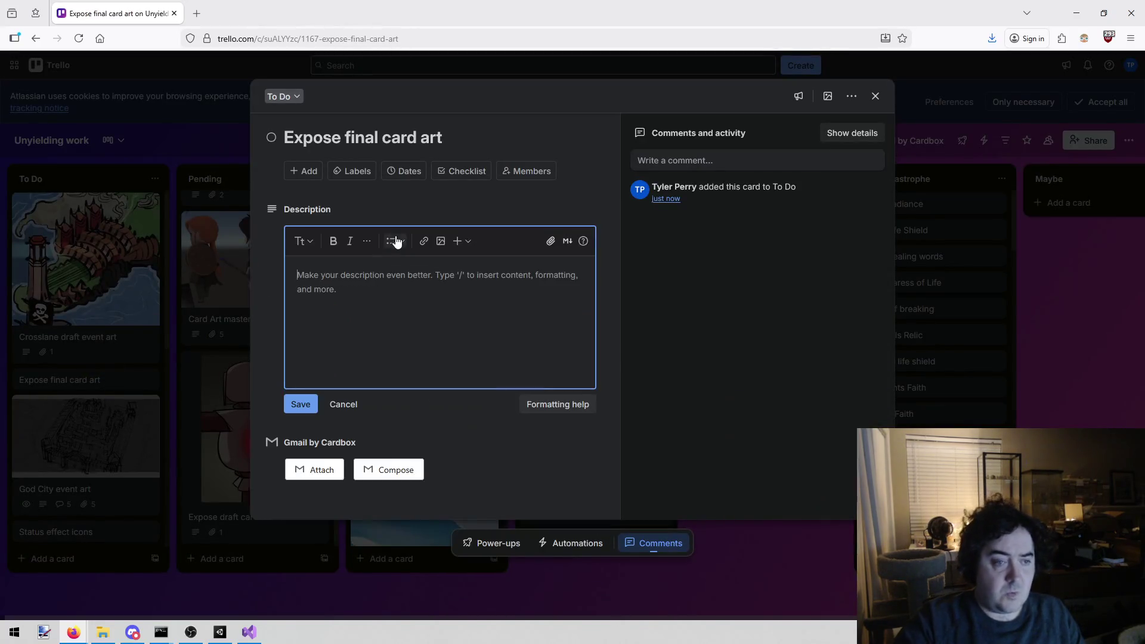
text(https://trello.com/c/hrTNT8s7/1144-expose-draft-card-art)
text(Fian)
key(BackSpace)
key(BackSpace)
text(nal card art )
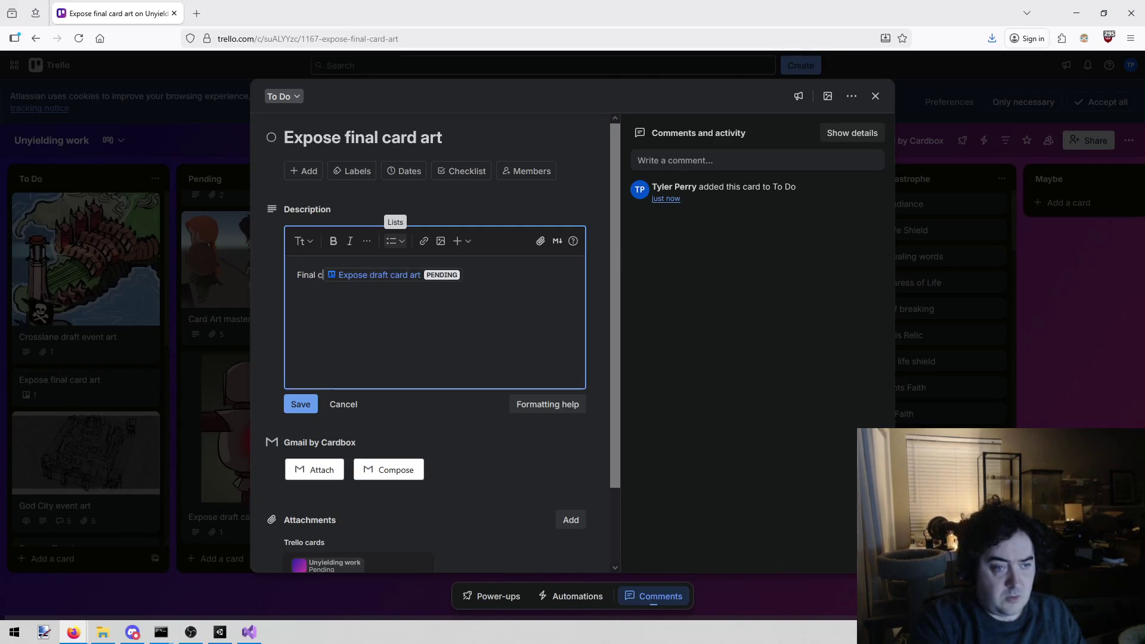
text(for)
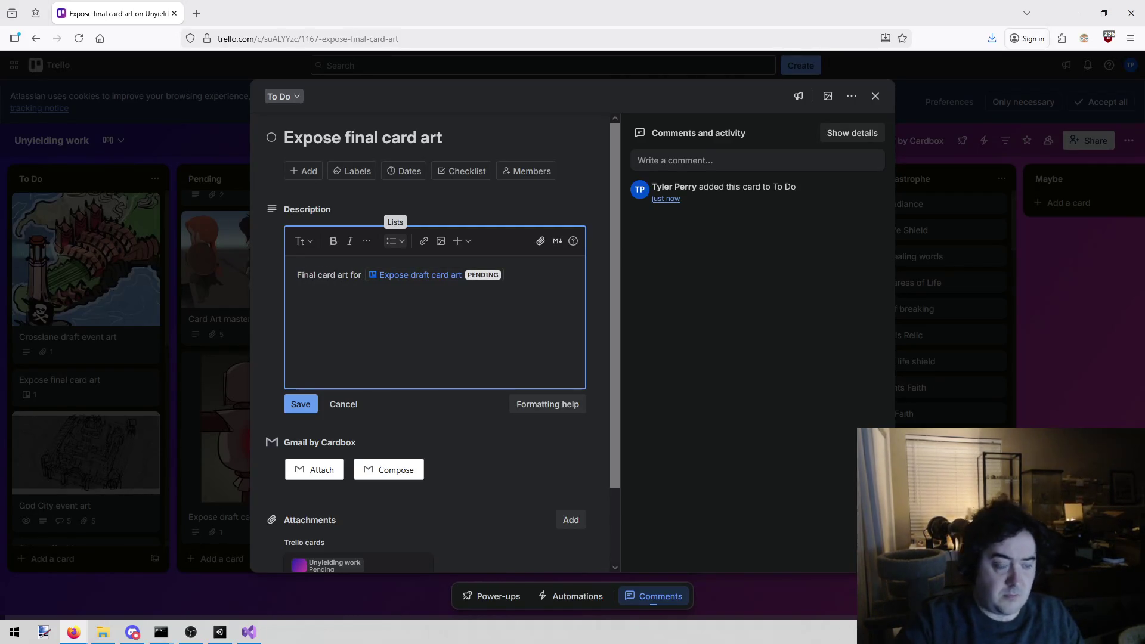
click(315, 397)
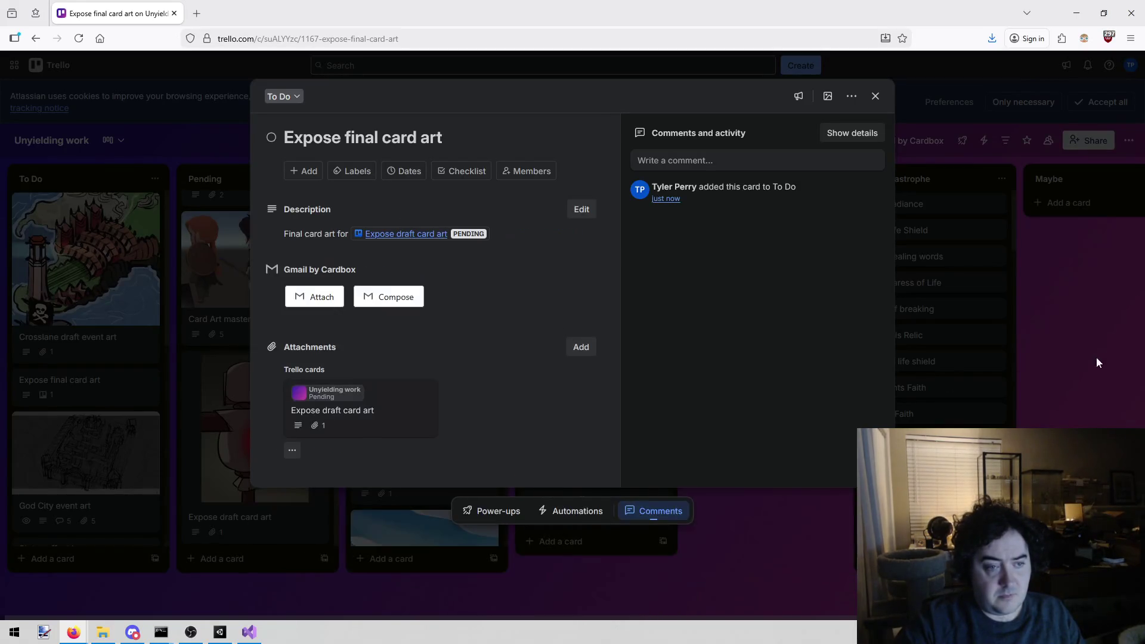
click(1092, 321)
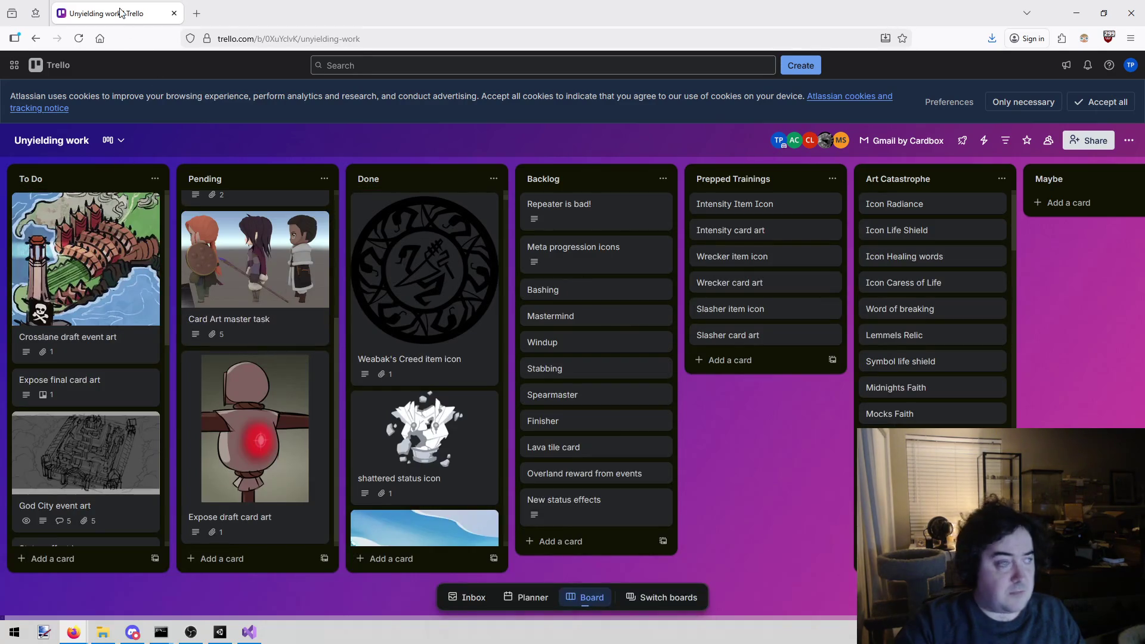
key(alt+Tab)
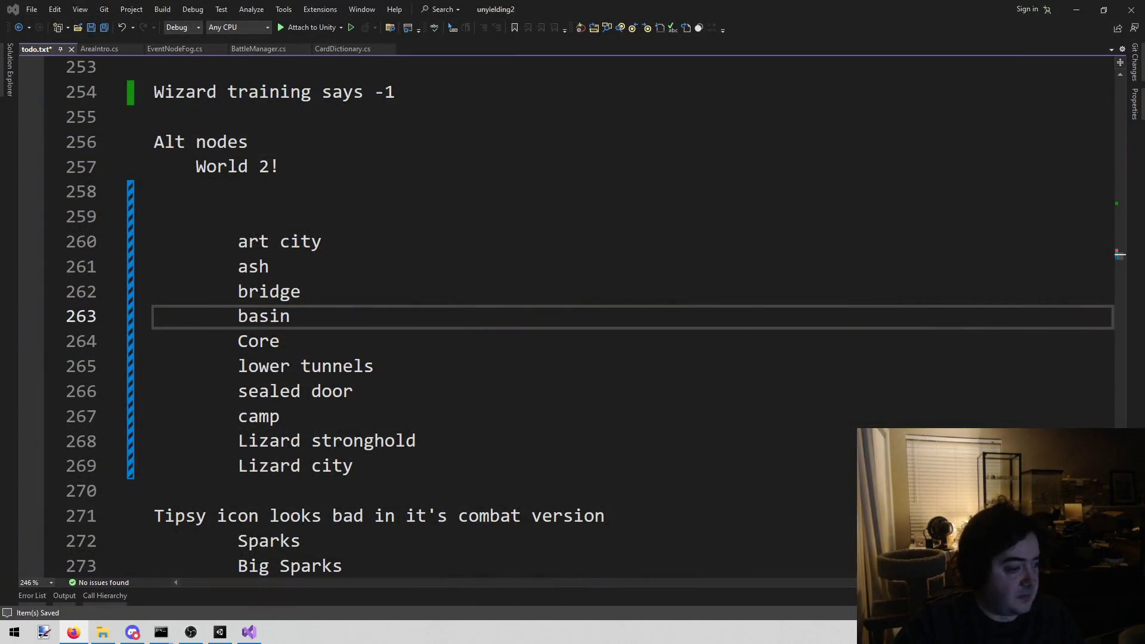